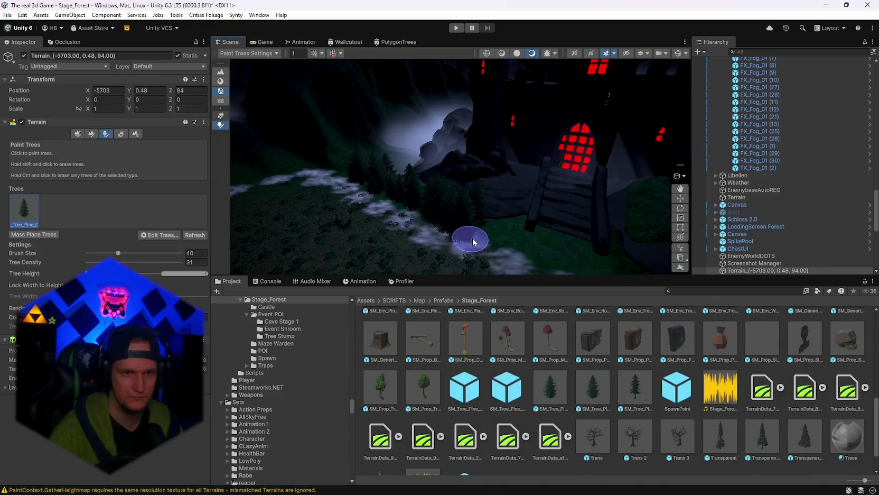
Step: Paint pine trees along the rocky path, then frame the castle, rock arch and cave area
left_click_drag(473, 242, 338, 190)
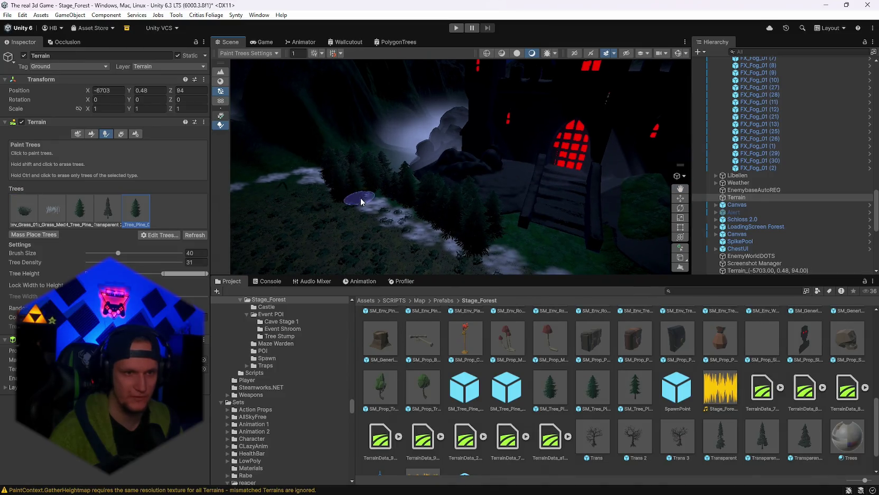
mouse_move(529, 259)
left_mouse_down()
mouse_move(447, 211)
mouse_move(394, 196)
mouse_move(455, 235)
mouse_move(444, 235)
mouse_move(476, 243)
mouse_move(435, 220)
left_mouse_up()
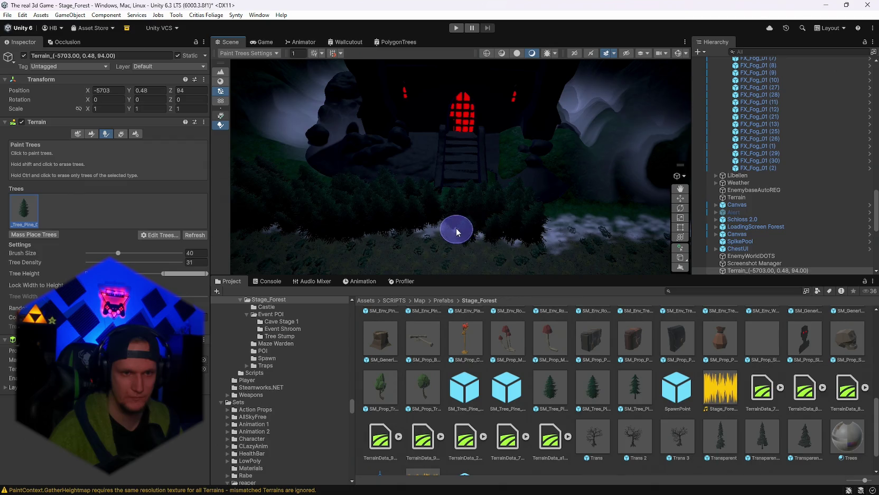
mouse_move(552, 242)
left_mouse_down()
mouse_move(337, 214)
mouse_move(423, 205)
left_mouse_up()
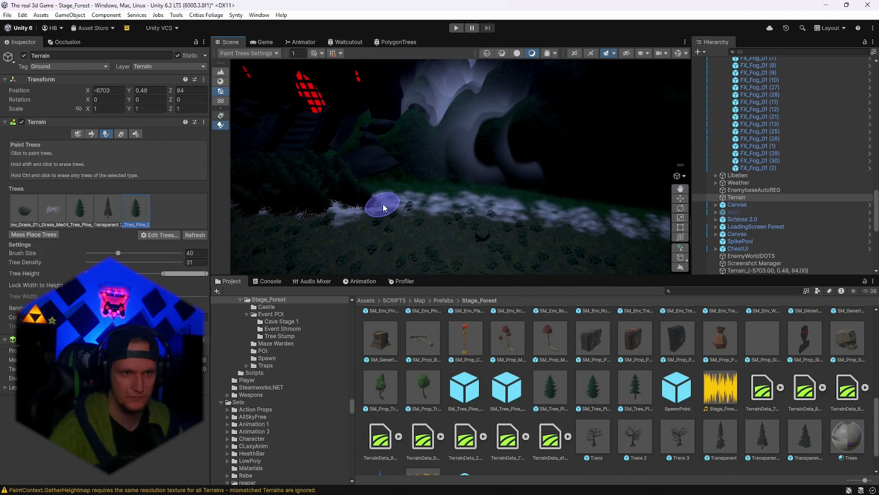
mouse_move(546, 219)
left_mouse_down()
mouse_move(379, 196)
mouse_move(455, 210)
left_mouse_up()
scroll(562, 220, "up", 3)
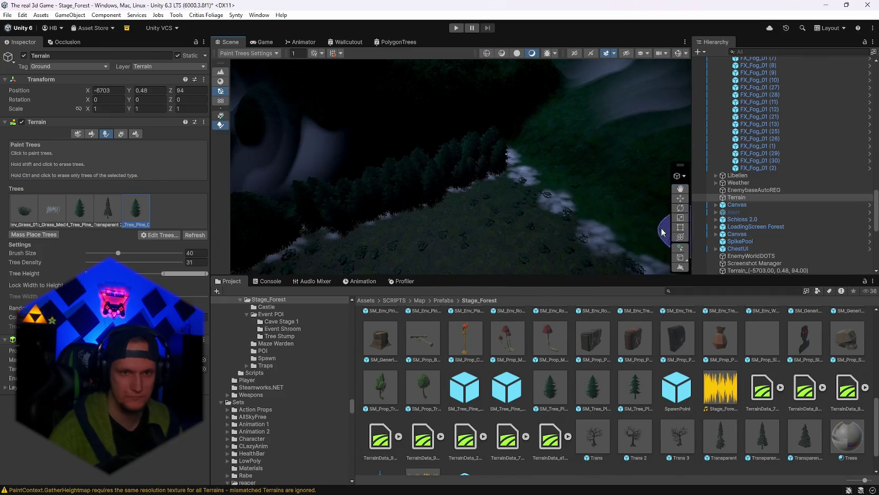
Step: Select the terrain tile at -6703, -906, then switch back to the main Terrain tile
left_click(478, 173)
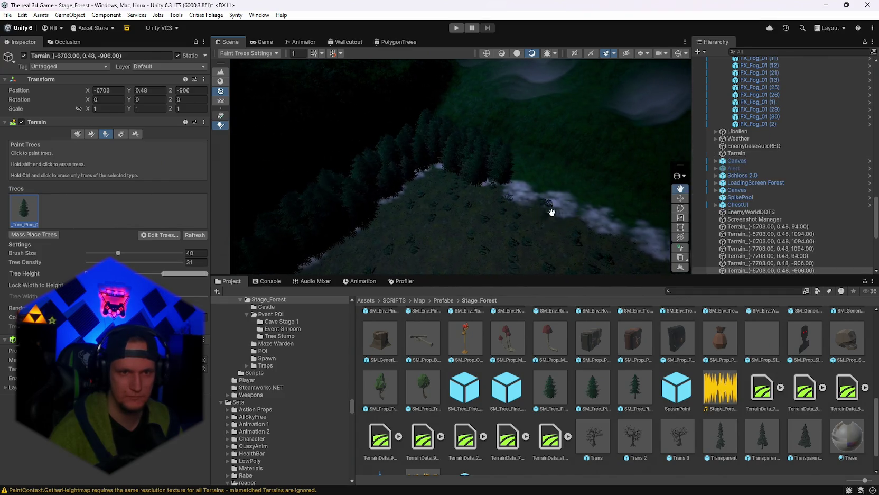
scroll(391, 168, "up", 2)
scroll(555, 245, "up", 3)
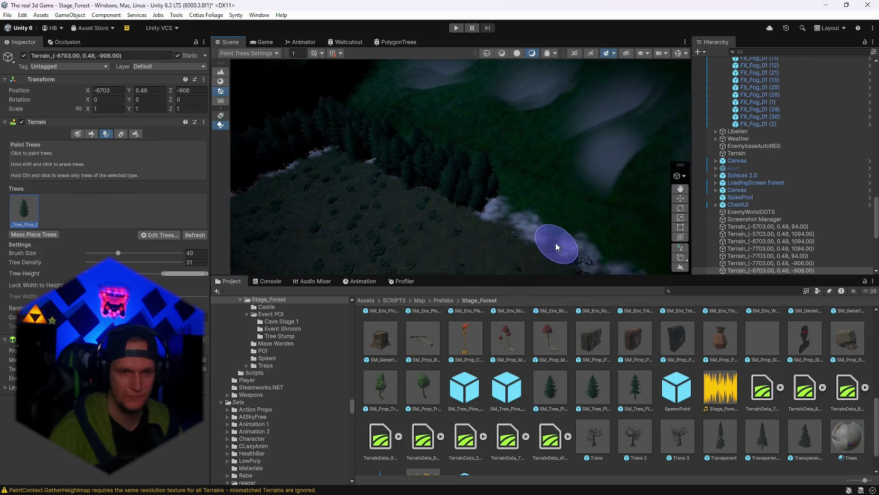
left_click(428, 196)
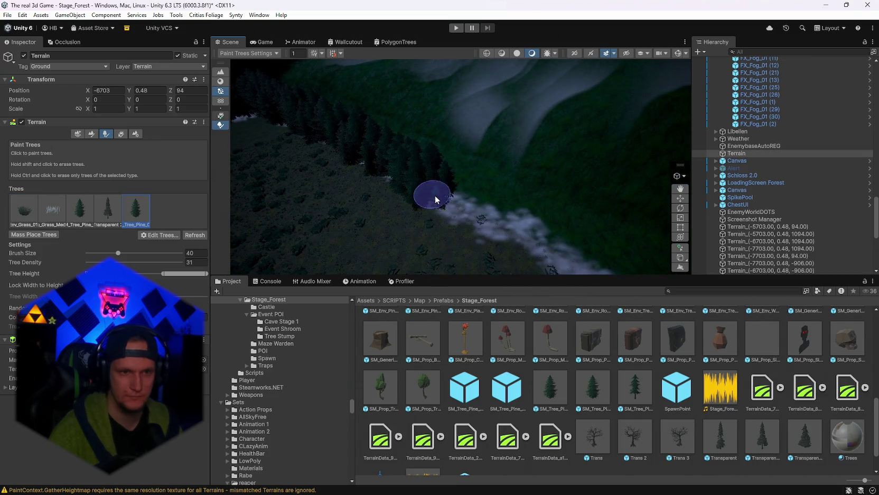
scroll(493, 218, "up", 2)
scroll(494, 217, "up", 2)
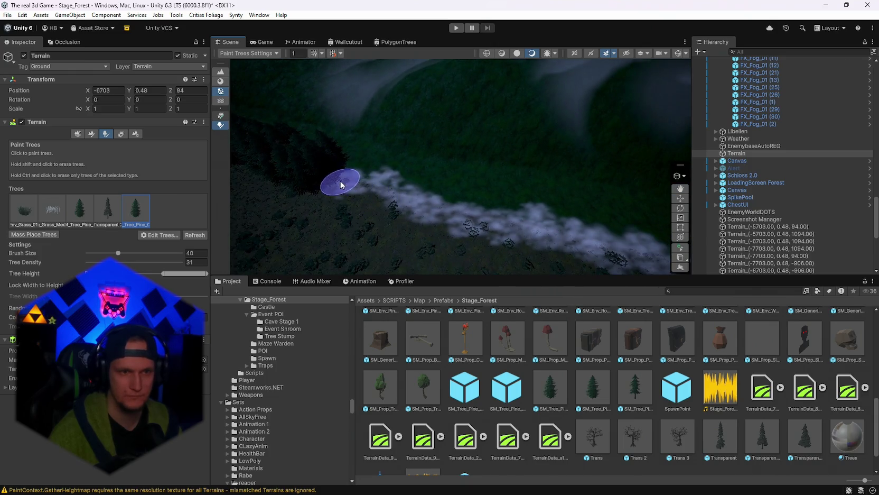
Step: Paint more pines along the forest edge, then orbit the slope and reselect the main Terrain
left_click_drag(341, 184, 424, 206)
scroll(373, 197, "up", 2)
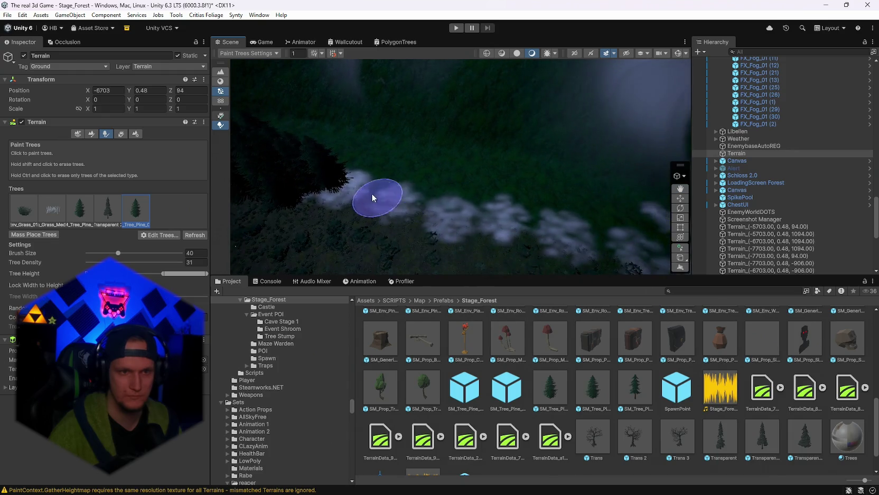
left_click_drag(361, 199, 427, 215)
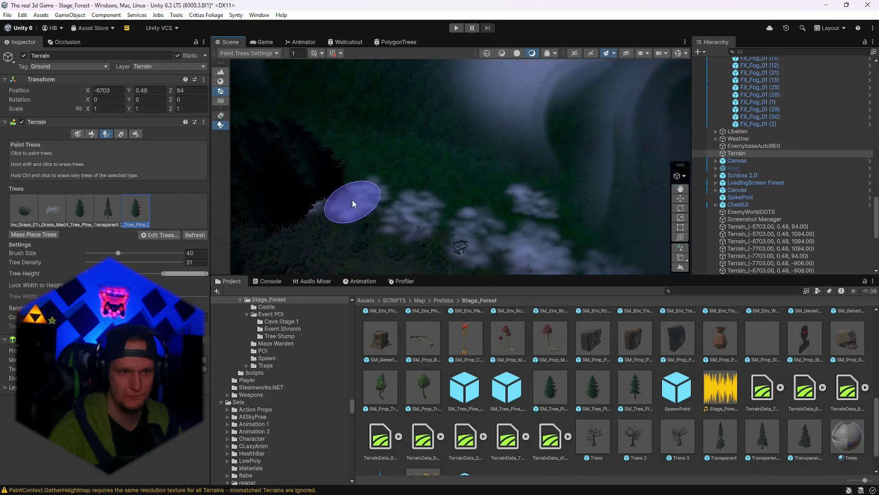
scroll(441, 208, "down", 3)
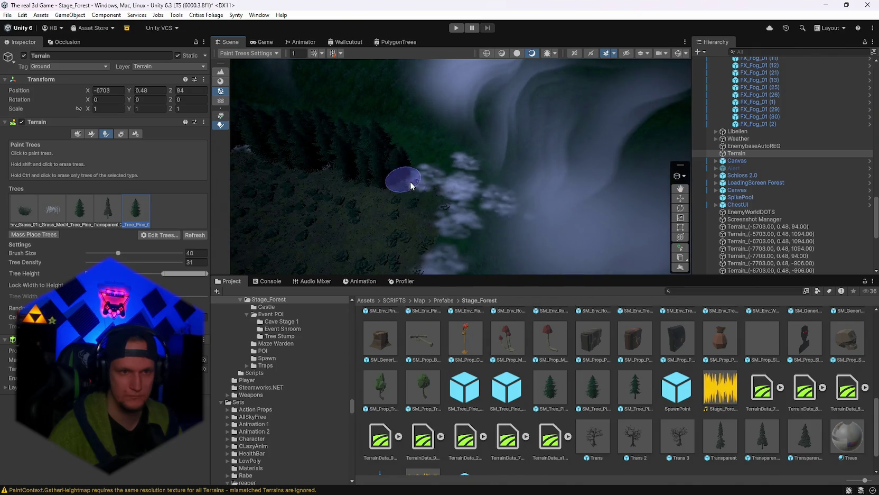
left_click(449, 235)
mouse_move(449, 235)
left_mouse_down()
mouse_move(532, 162)
mouse_move(550, 158)
mouse_move(451, 167)
mouse_move(465, 187)
mouse_move(400, 147)
mouse_move(291, 155)
mouse_move(445, 187)
mouse_move(599, 196)
mouse_move(396, 157)
left_mouse_up()
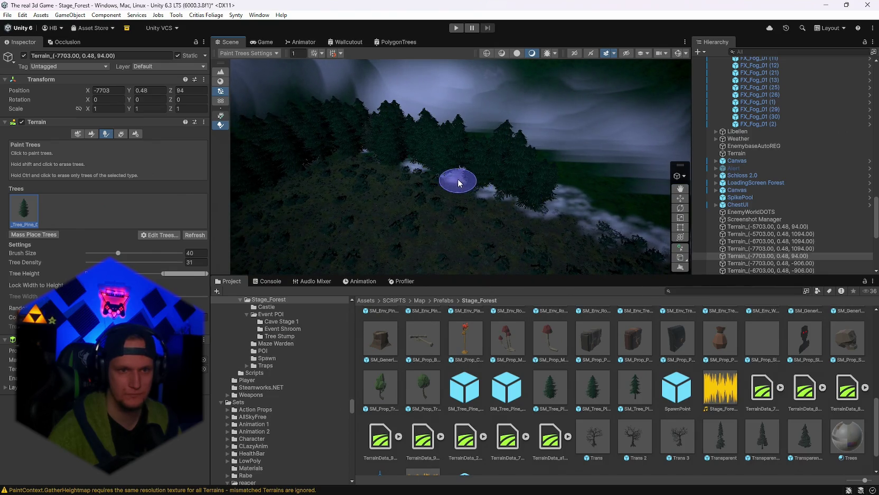
left_click(398, 168)
left_click(479, 190)
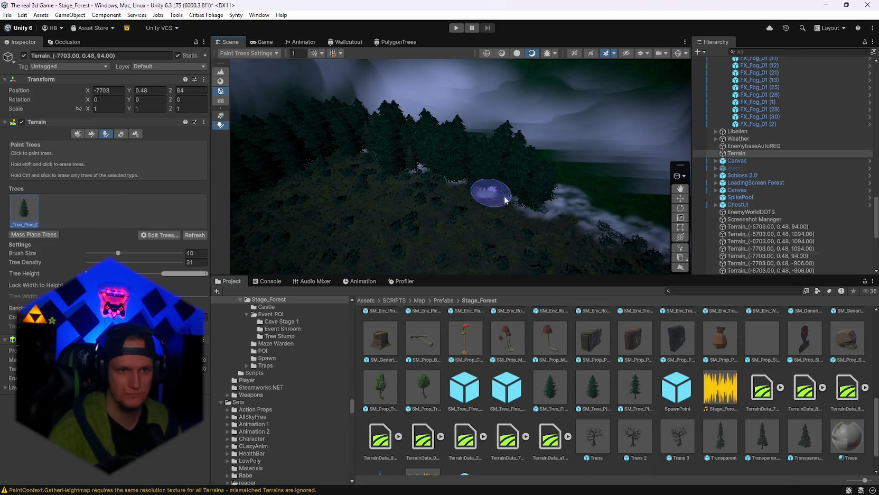
left_click_drag(487, 190, 488, 211)
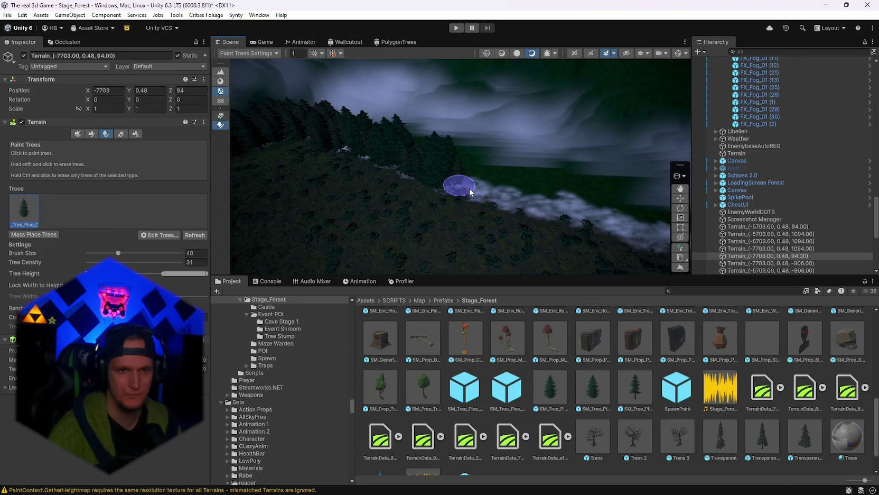
left_click(470, 192)
left_click_drag(564, 226, 408, 191)
left_click(471, 198)
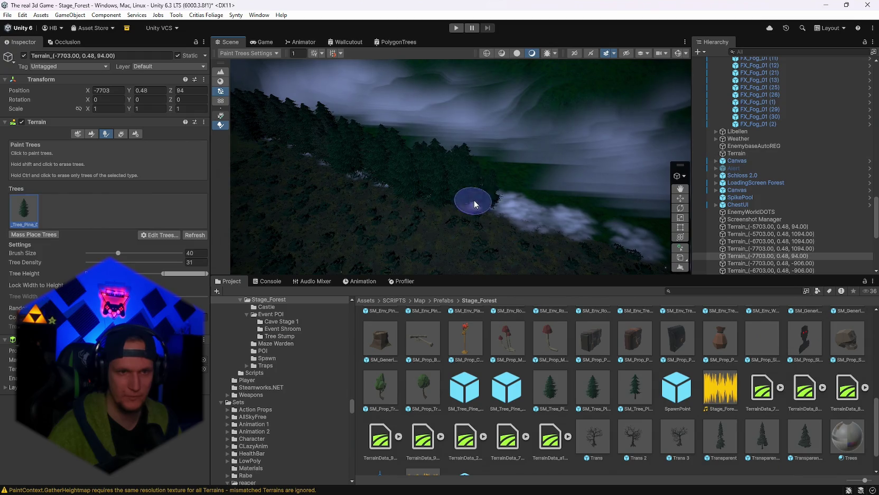
left_click_drag(471, 202, 413, 197)
mouse_move(496, 223)
left_mouse_down()
mouse_move(487, 206)
mouse_move(369, 173)
left_mouse_up()
left_click(421, 191)
left_click(454, 202)
mouse_move(453, 202)
left_mouse_down()
mouse_move(465, 206)
mouse_move(446, 206)
left_mouse_up()
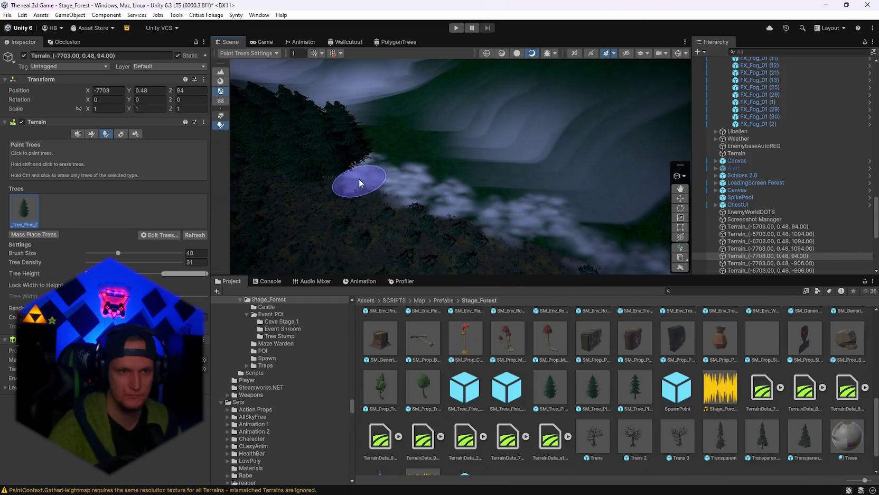
left_click(402, 196)
left_click(540, 232)
left_click_drag(540, 232, 437, 192)
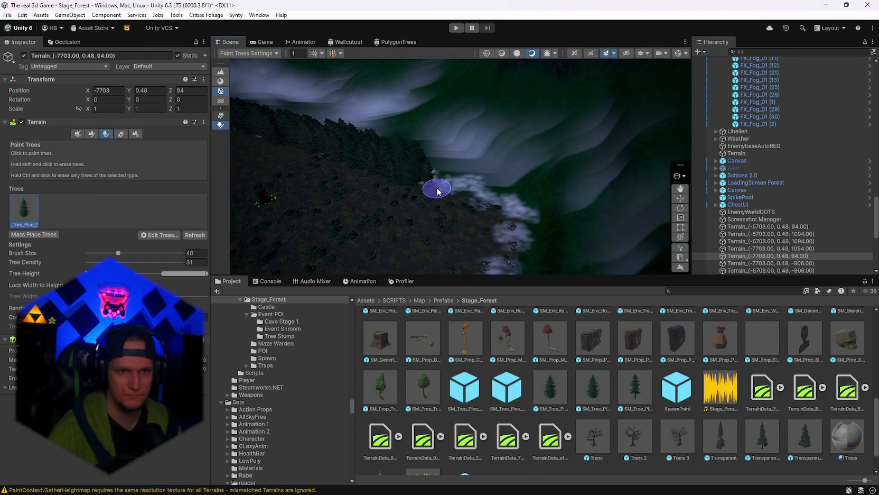
left_click(513, 219)
mouse_move(512, 218)
left_mouse_down()
mouse_move(465, 204)
mouse_move(522, 218)
left_mouse_up()
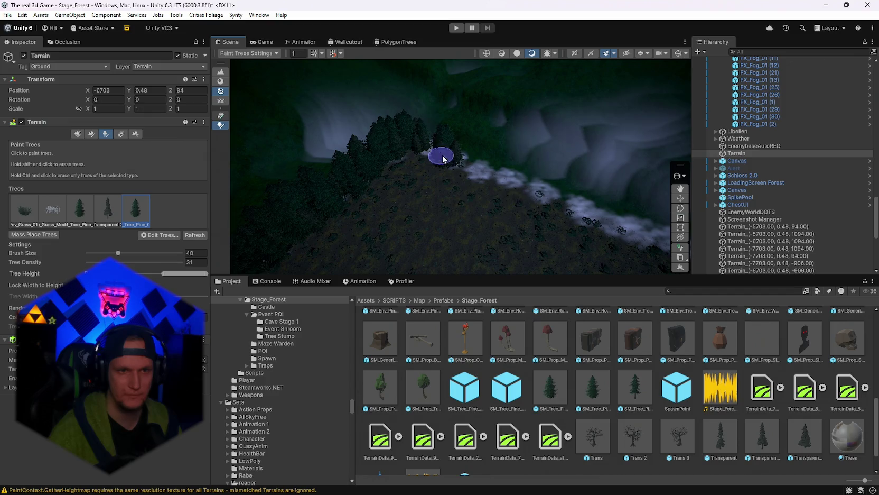
left_click_drag(505, 188, 374, 151)
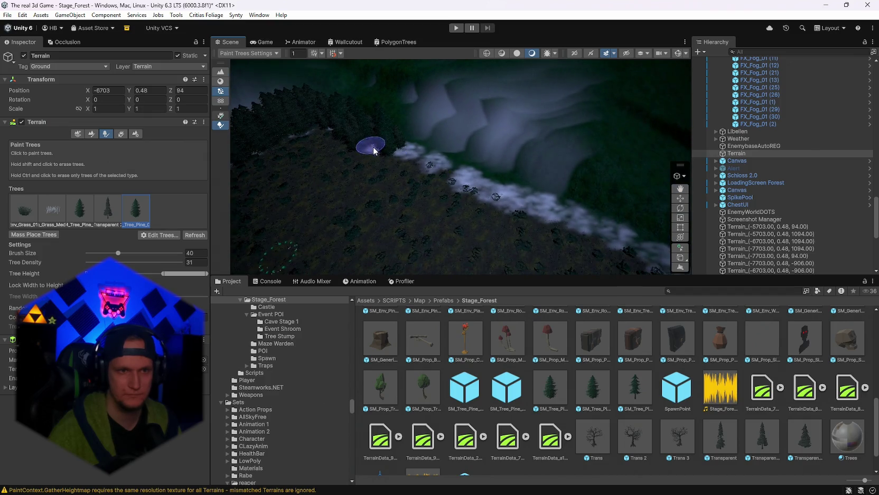
left_click(499, 197)
left_click_drag(502, 202, 455, 172)
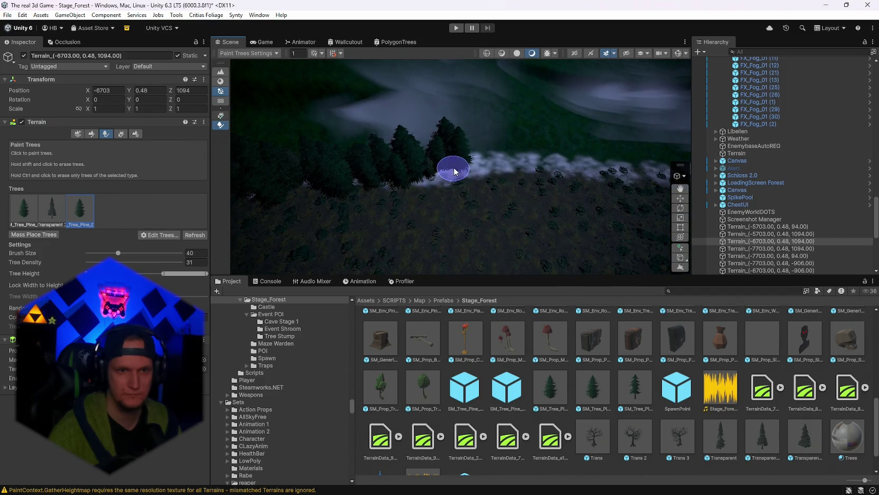
left_click(529, 175)
mouse_move(529, 175)
left_mouse_down()
mouse_move(506, 190)
mouse_move(338, 172)
left_mouse_up()
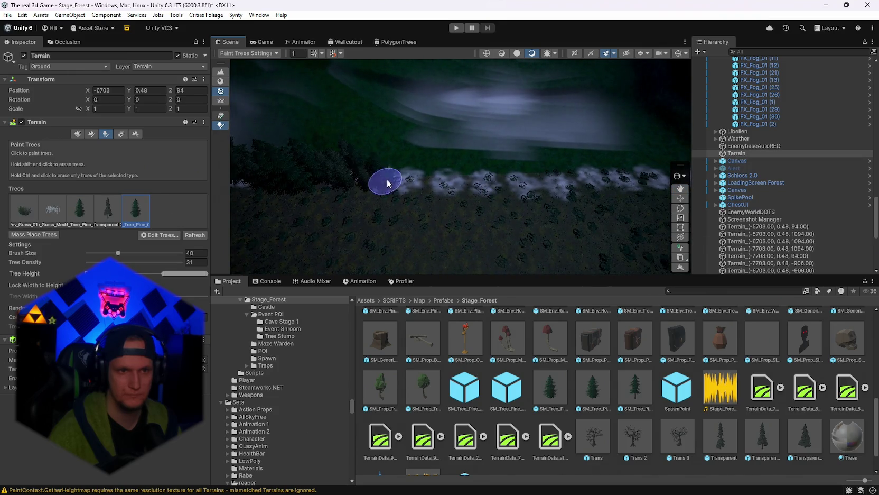
left_click_drag(544, 189, 409, 190)
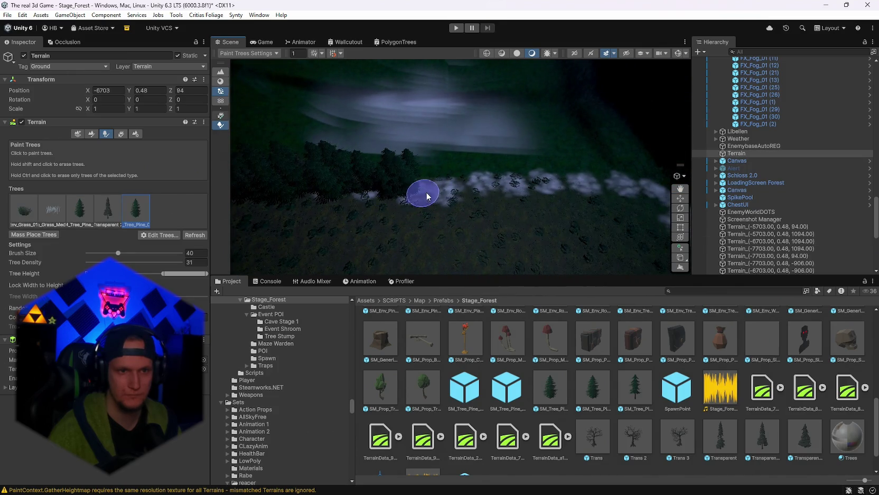
left_click_drag(538, 190, 489, 183)
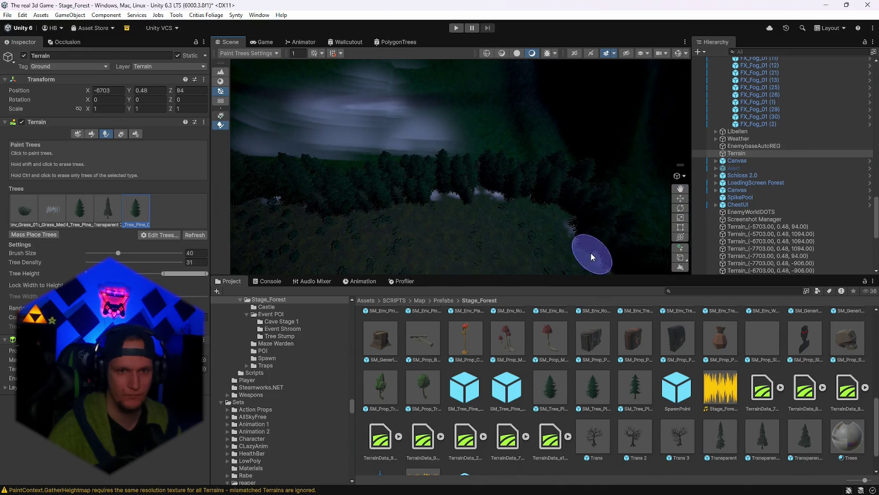
mouse_move(476, 157)
left_mouse_down()
mouse_move(543, 123)
mouse_move(532, 110)
mouse_move(505, 129)
mouse_move(471, 134)
mouse_move(436, 189)
mouse_move(369, 198)
mouse_move(410, 133)
mouse_move(296, 264)
mouse_move(422, 245)
mouse_move(255, 137)
mouse_move(376, 172)
left_mouse_up()
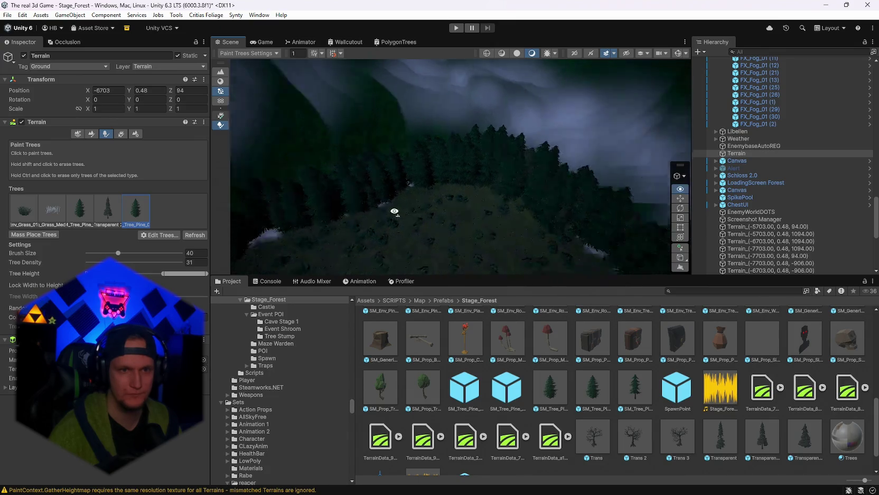
left_click_drag(394, 211, 171, 157)
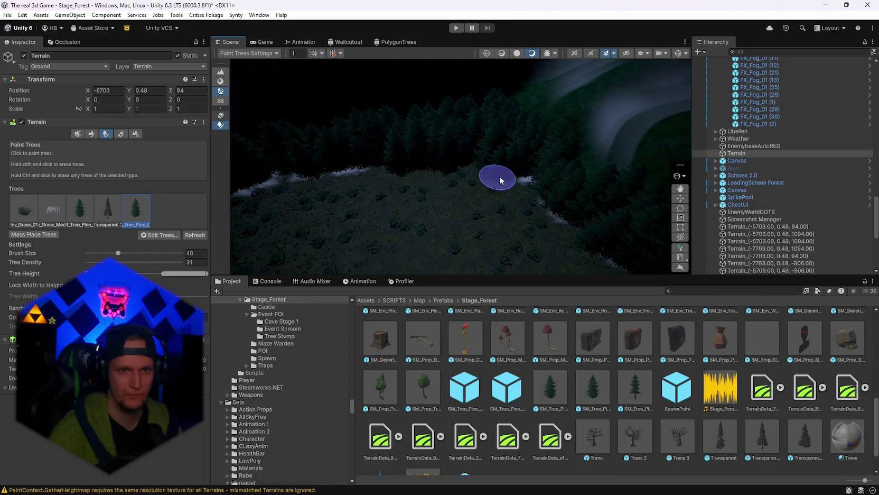
mouse_move(505, 189)
left_mouse_down()
mouse_move(369, 181)
mouse_move(275, 139)
mouse_move(275, 155)
mouse_move(517, 163)
left_mouse_up()
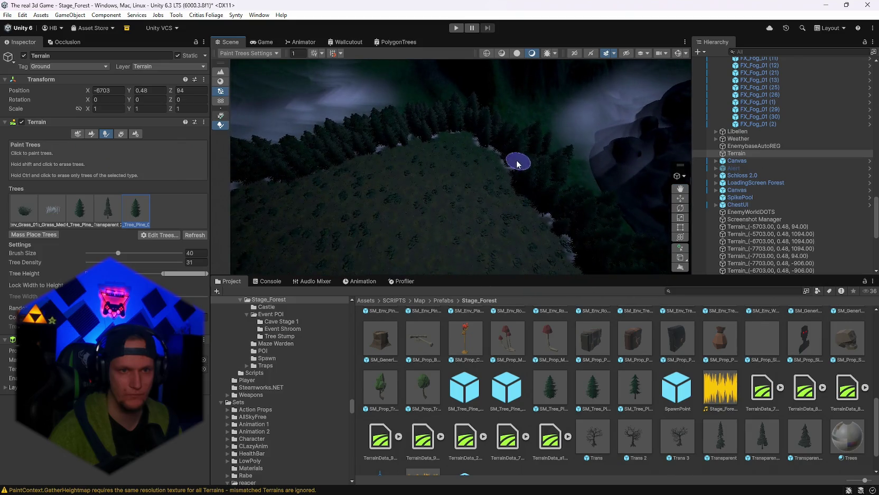
mouse_move(415, 148)
left_mouse_down()
mouse_move(254, 144)
mouse_move(379, 206)
mouse_move(401, 202)
left_mouse_up()
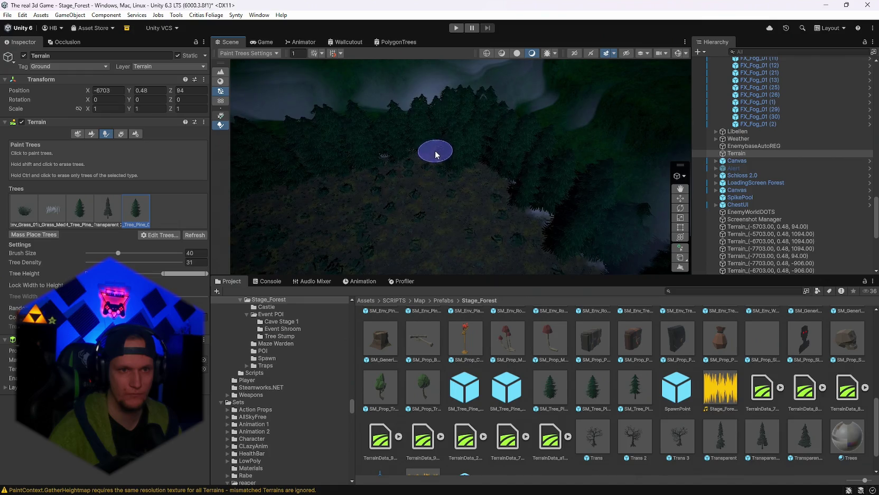
left_click_drag(436, 154, 382, 179)
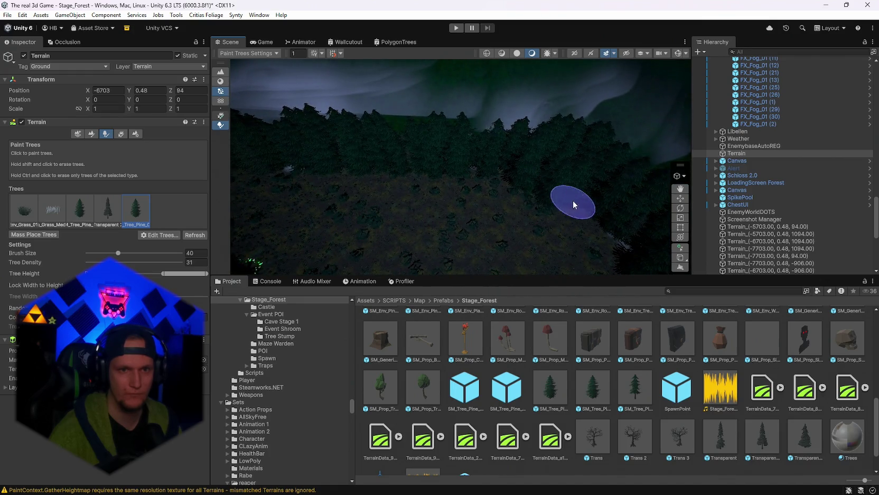
mouse_move(574, 205)
left_mouse_down()
mouse_move(628, 190)
mouse_move(525, 208)
mouse_move(589, 190)
mouse_move(408, 112)
mouse_move(481, 112)
mouse_move(452, 129)
mouse_move(567, 165)
mouse_move(635, 173)
mouse_move(526, 151)
mouse_move(455, 180)
left_mouse_up()
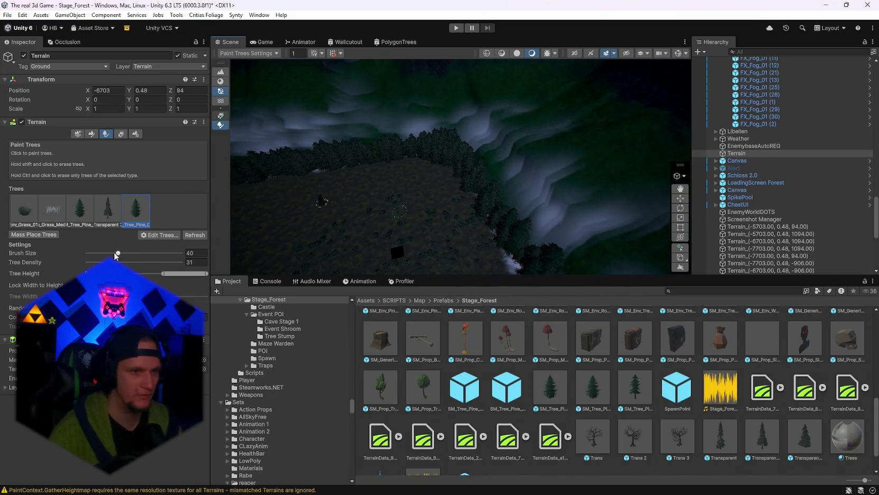
mouse_move(380, 227)
left_mouse_down()
mouse_move(416, 211)
mouse_move(357, 247)
mouse_move(291, 258)
mouse_move(323, 238)
mouse_move(464, 194)
mouse_move(432, 210)
mouse_move(491, 204)
mouse_move(198, 216)
mouse_move(646, 207)
left_mouse_up()
Step: On the tile at -7703, 94, set Brush Size to 110 and paint pines at the clearing's edge
left_click(607, 198)
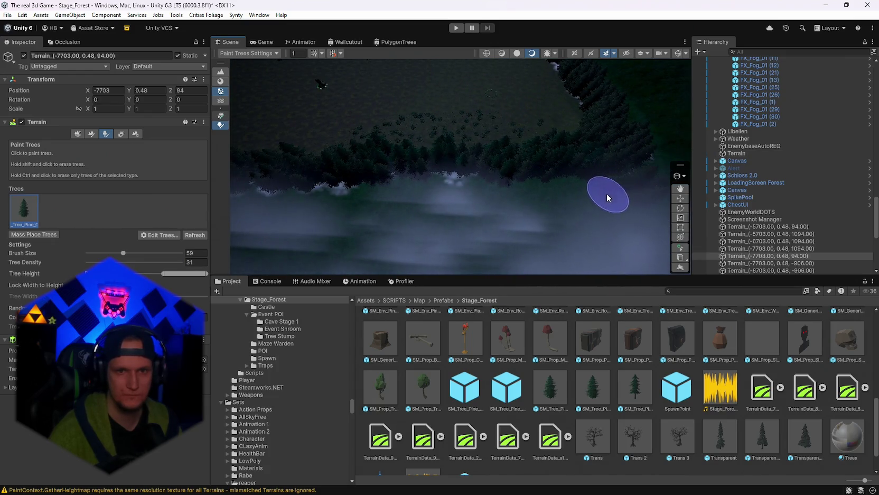
scroll(468, 236, "down", 5)
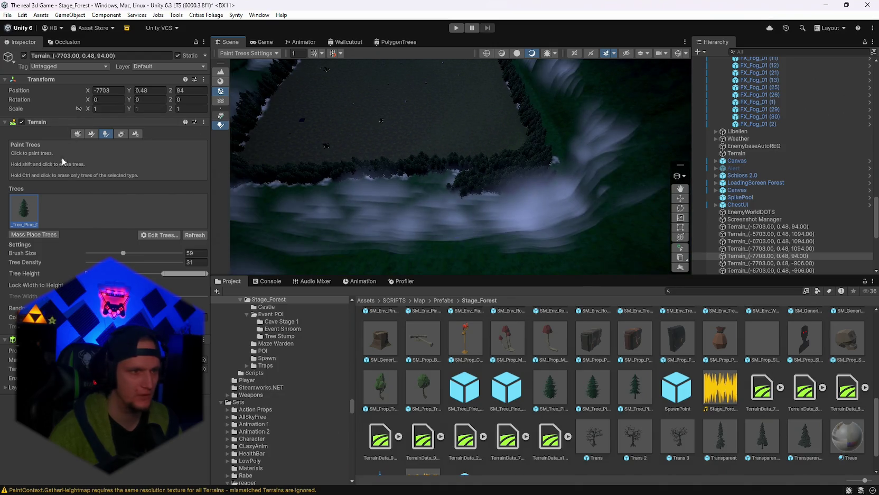
scroll(482, 230, "down", 3)
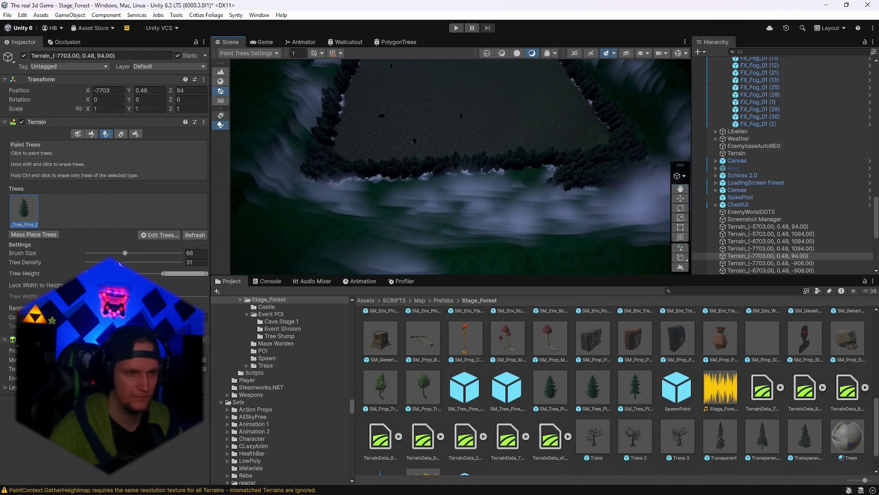
left_click_drag(131, 254, 135, 254)
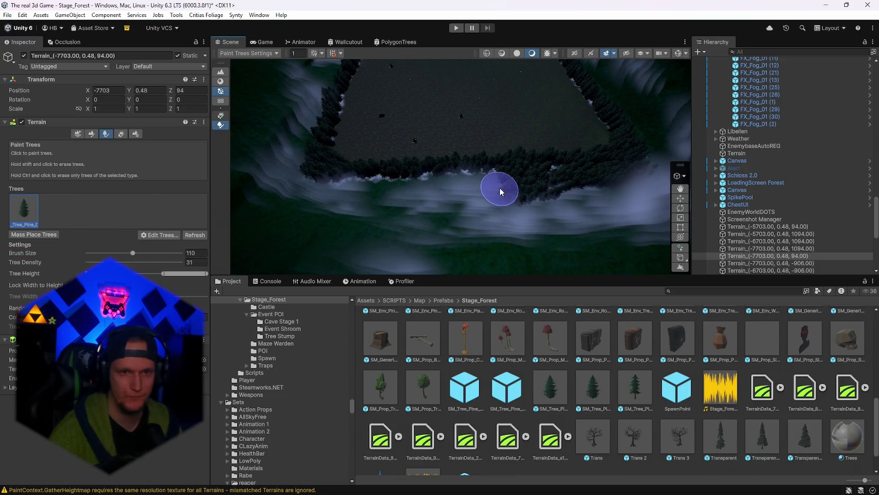
left_click(501, 192)
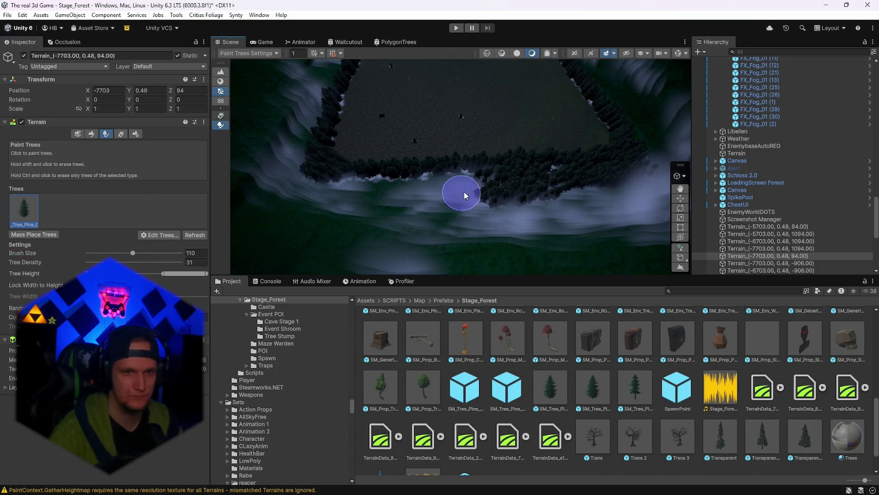
mouse_move(353, 196)
left_mouse_down()
mouse_move(481, 233)
mouse_move(368, 216)
mouse_move(432, 210)
mouse_move(437, 199)
left_mouse_up()
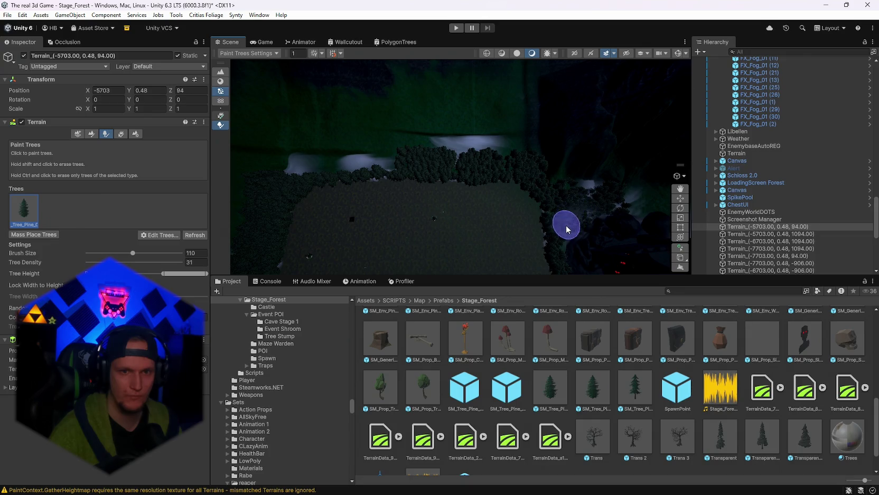
Step: Orbit over the castle, cliffs and forest-ringed clearing, leaving the Terrain with No tool selected
mouse_move(566, 228)
left_mouse_down()
mouse_move(563, 186)
mouse_move(581, 187)
mouse_move(436, 188)
mouse_move(467, 184)
mouse_move(490, 231)
mouse_move(467, 147)
mouse_move(476, 222)
mouse_move(469, 169)
mouse_move(510, 180)
mouse_move(539, 126)
mouse_move(543, 163)
mouse_move(599, 170)
mouse_move(502, 244)
mouse_move(483, 186)
mouse_move(471, 211)
mouse_move(456, 141)
mouse_move(406, 138)
mouse_move(497, 248)
mouse_move(505, 213)
left_mouse_up()
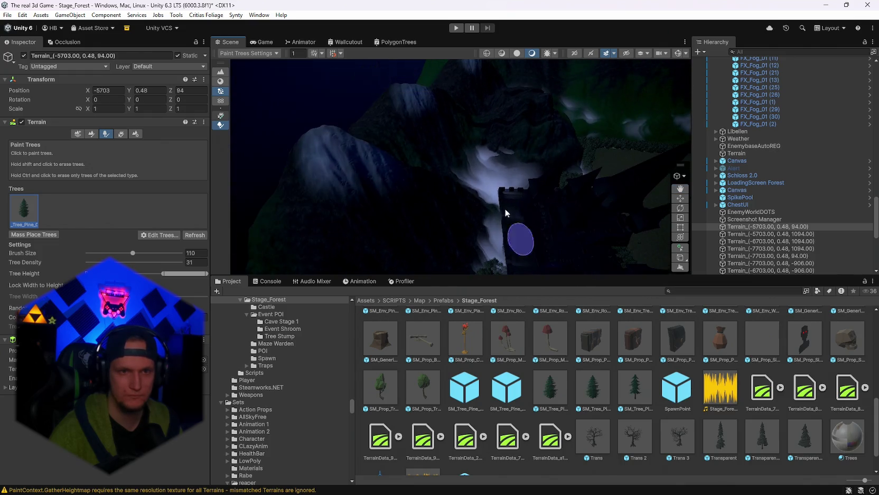
mouse_move(496, 253)
left_mouse_down()
mouse_move(407, 144)
mouse_move(559, 192)
mouse_move(661, 179)
left_mouse_up()
mouse_move(741, 192)
left_mouse_down()
mouse_move(699, 147)
mouse_move(328, 74)
mouse_move(338, 68)
mouse_move(402, 88)
mouse_move(383, 104)
mouse_move(435, 139)
left_mouse_up()
left_click(435, 139)
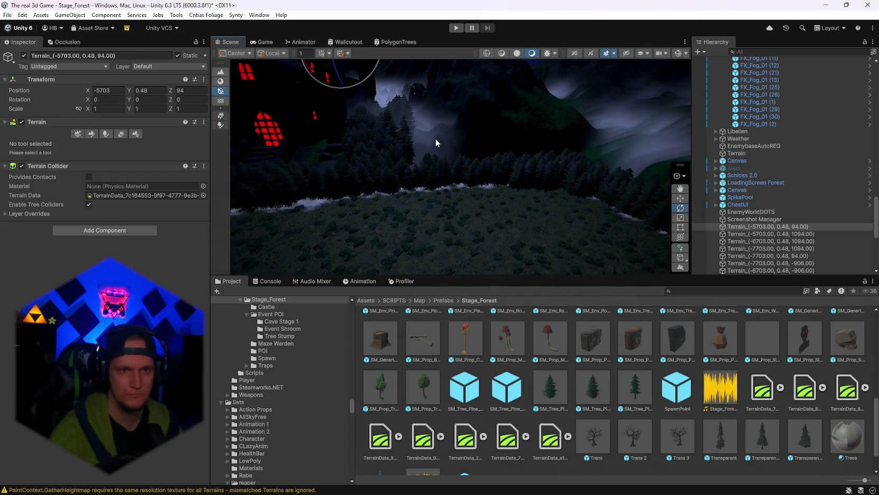
Step: Select the terrain tile at -6703, -906 and paint a patch of pines on the foggy slope
left_click(432, 140)
left_click(429, 170)
left_click(428, 151)
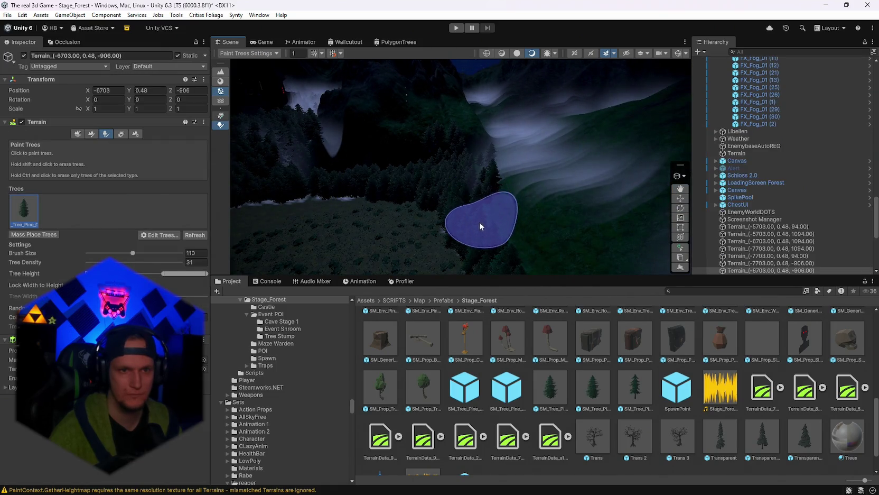
left_click(407, 159)
mouse_move(407, 159)
left_mouse_down()
mouse_move(592, 190)
mouse_move(508, 152)
mouse_move(526, 167)
mouse_move(450, 143)
mouse_move(461, 177)
mouse_move(435, 172)
mouse_move(491, 202)
mouse_move(556, 213)
mouse_move(487, 157)
left_mouse_up()
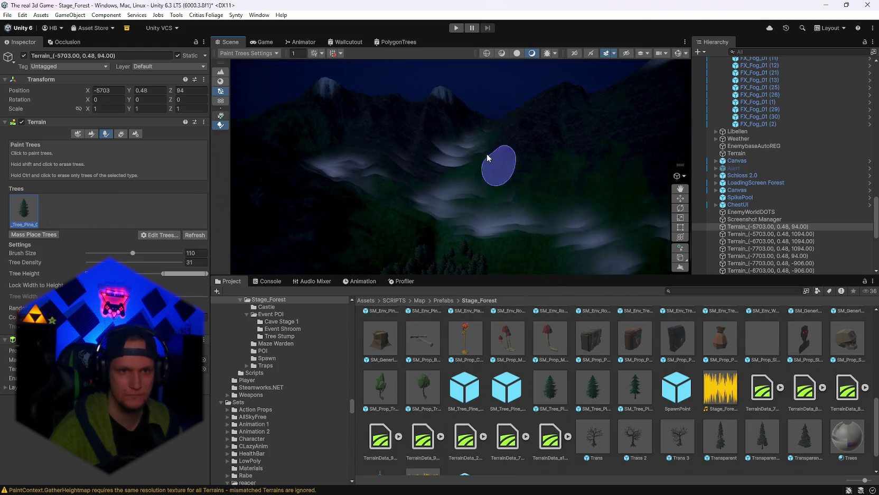
left_click(479, 140)
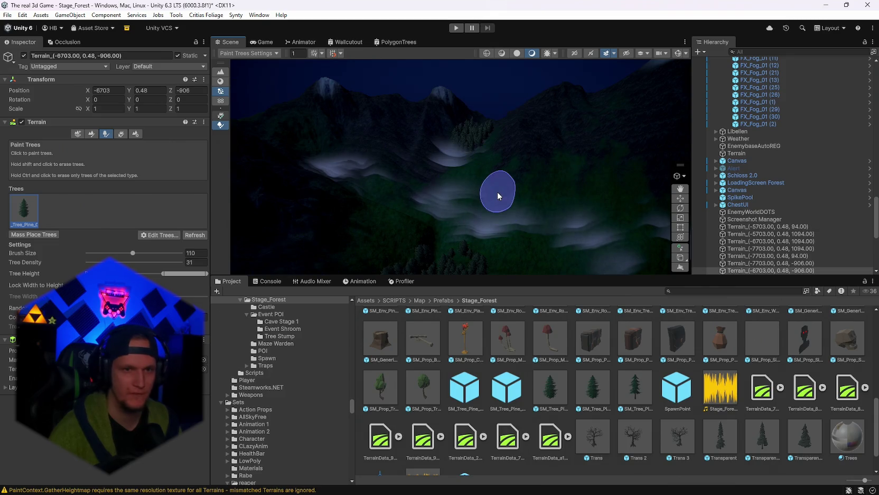
left_click(466, 209)
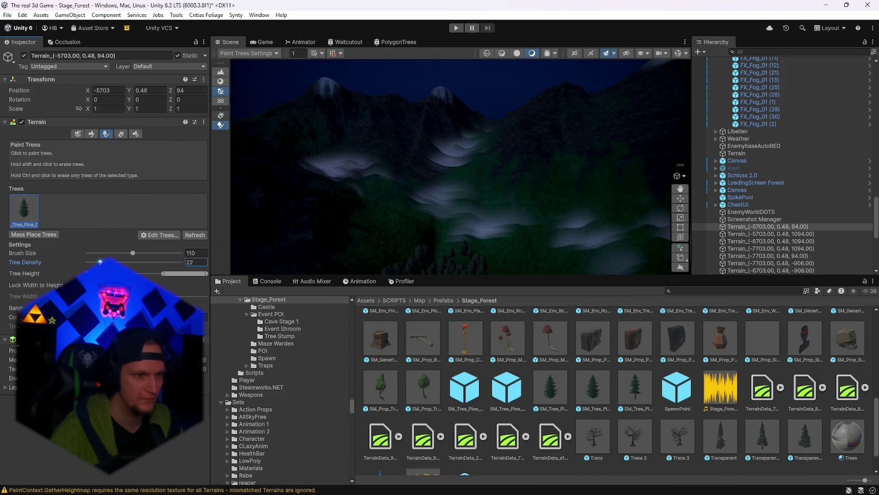
Step: Lower the tree density and paint a band of pines down the hill on tile -6703, -906
left_click_drag(100, 261, 97, 261)
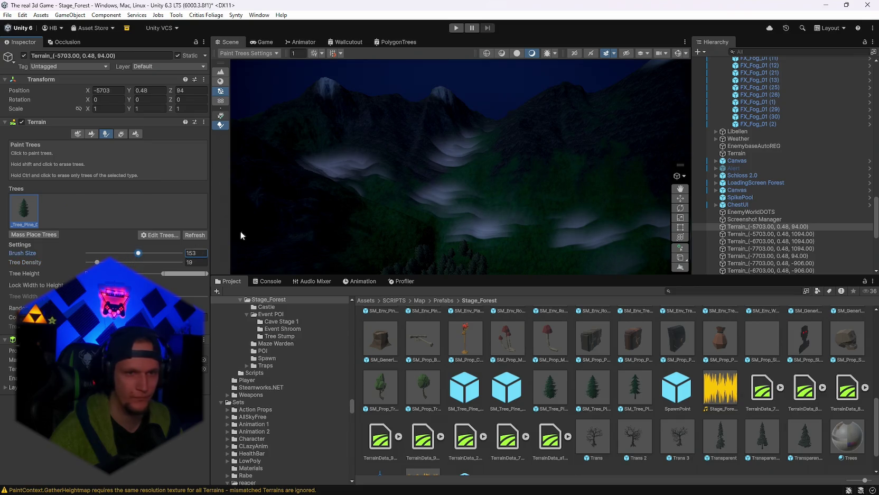
left_click(459, 161)
left_click_drag(448, 178, 471, 238)
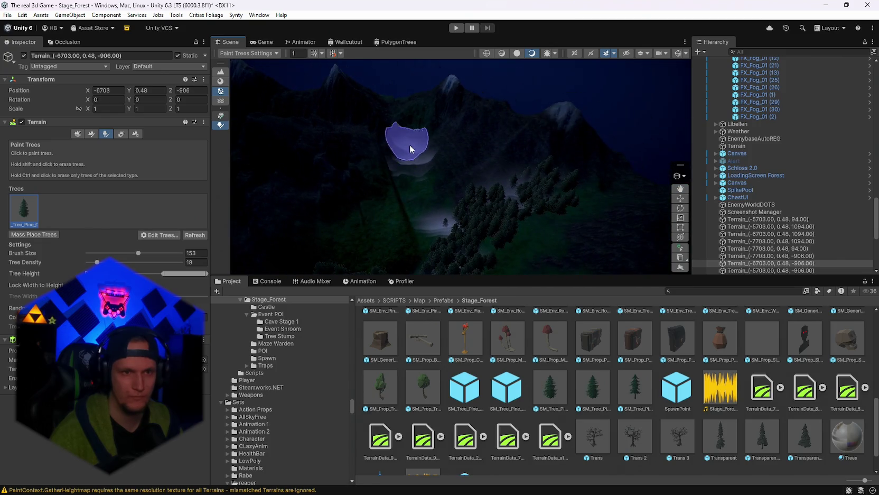
left_click(407, 173)
mouse_move(450, 250)
left_mouse_down()
mouse_move(526, 143)
mouse_move(506, 171)
mouse_move(489, 170)
mouse_move(434, 131)
mouse_move(471, 181)
mouse_move(448, 227)
mouse_move(520, 189)
mouse_move(256, 266)
left_mouse_up()
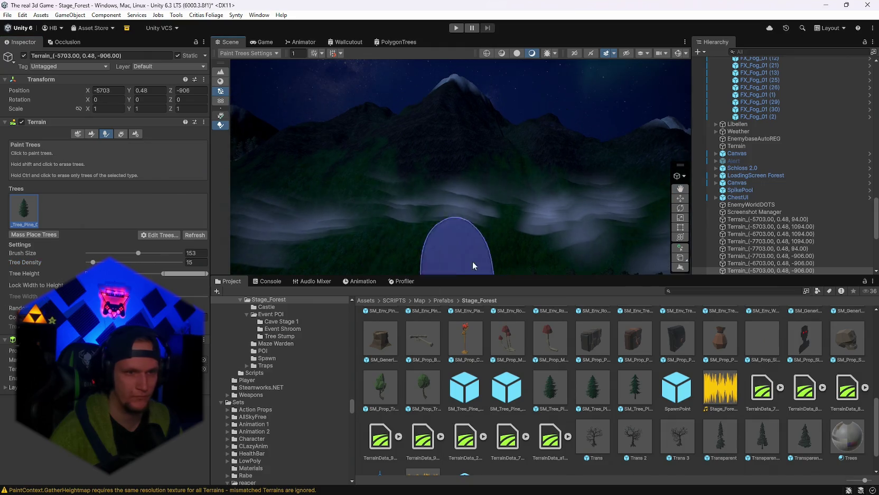
scroll(456, 247, "up", 3)
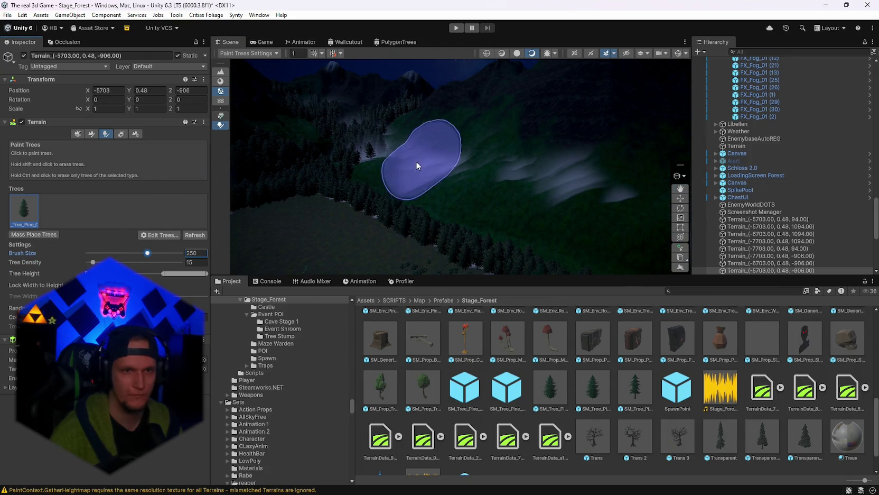
Step: Reselect tile -6703, -906, move toward the foggy mountain and nudge tree density up slightly
left_click(441, 175)
left_click_drag(490, 192, 482, 168)
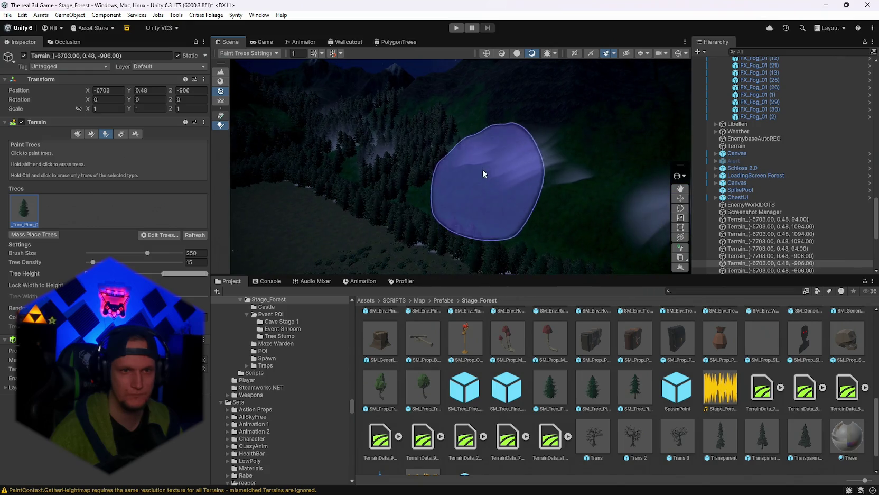
scroll(482, 168, "up", 5)
mouse_move(476, 207)
left_mouse_down()
mouse_move(503, 165)
mouse_move(439, 210)
mouse_move(530, 232)
mouse_move(476, 201)
mouse_move(498, 181)
mouse_move(432, 190)
mouse_move(454, 168)
mouse_move(426, 190)
mouse_move(507, 191)
mouse_move(476, 239)
mouse_move(464, 148)
mouse_move(503, 210)
mouse_move(492, 183)
mouse_move(275, 220)
mouse_move(318, 211)
left_mouse_up()
left_click_drag(89, 263, 90, 263)
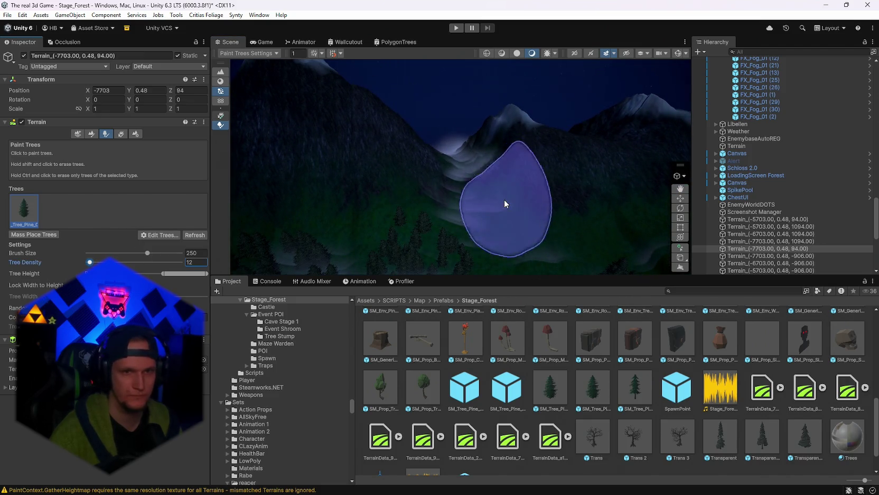
scroll(469, 219, "up", 3)
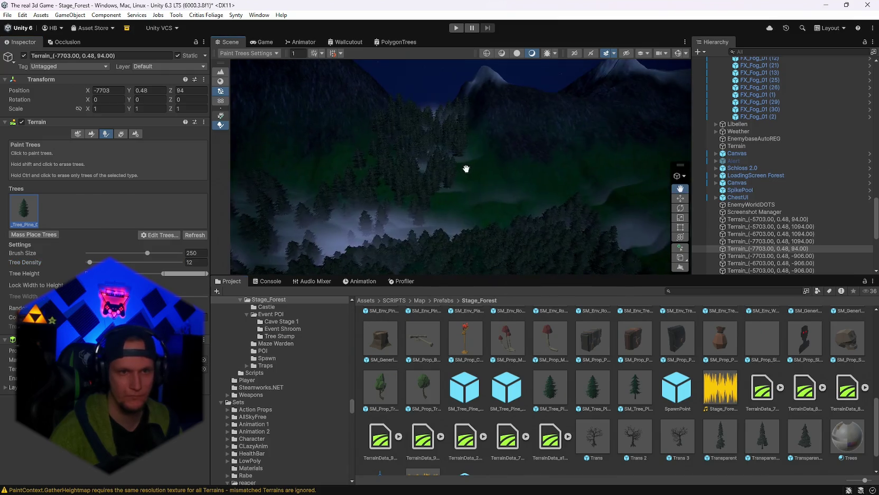
left_click_drag(457, 181, 464, 149)
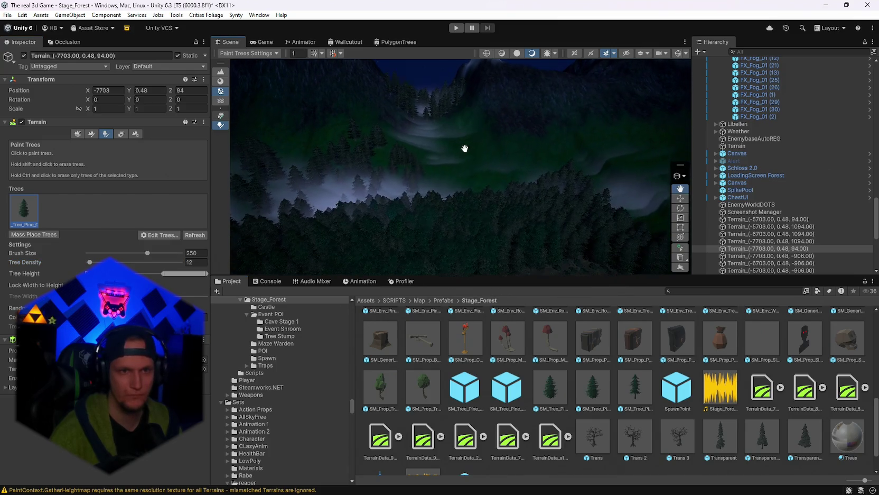
scroll(510, 216, "down", 5)
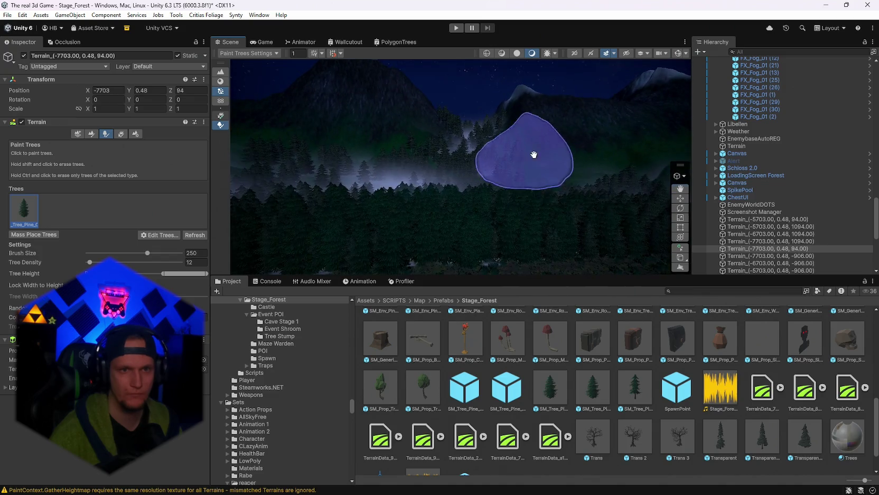
scroll(534, 154, "up", 5)
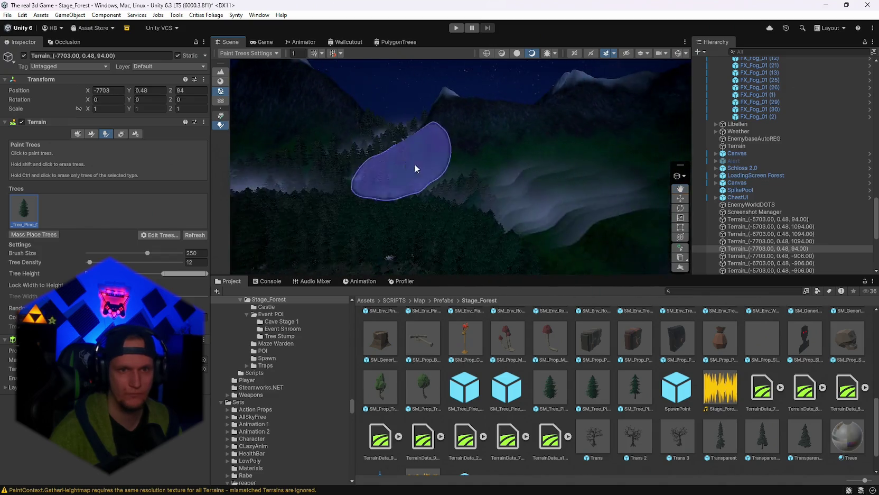
scroll(479, 202, "up", 5)
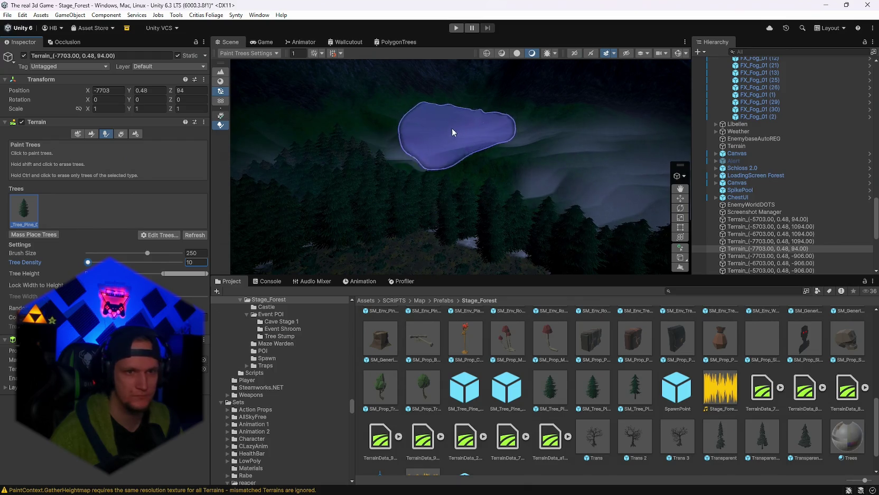
scroll(462, 203, "up", 5)
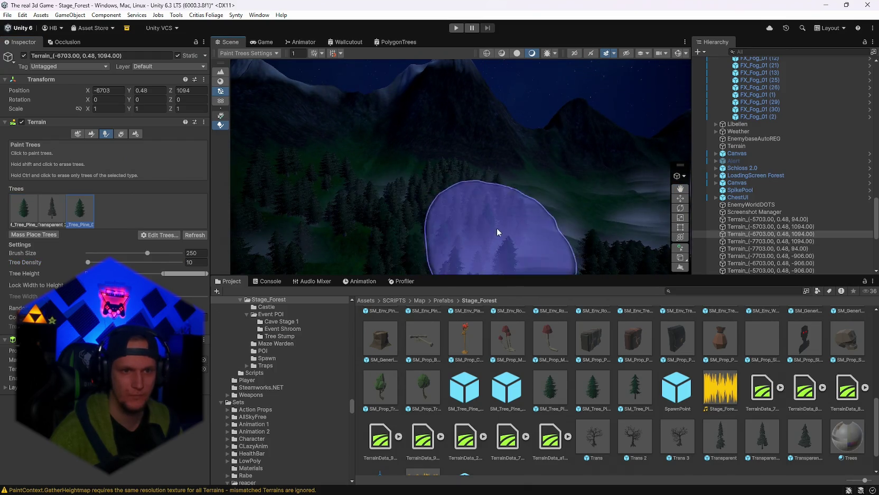
Step: Enlarge the tree brush and switch between the terrain tiles at -6703, 1094 and -5703, 1094
scroll(497, 227, "down", 5)
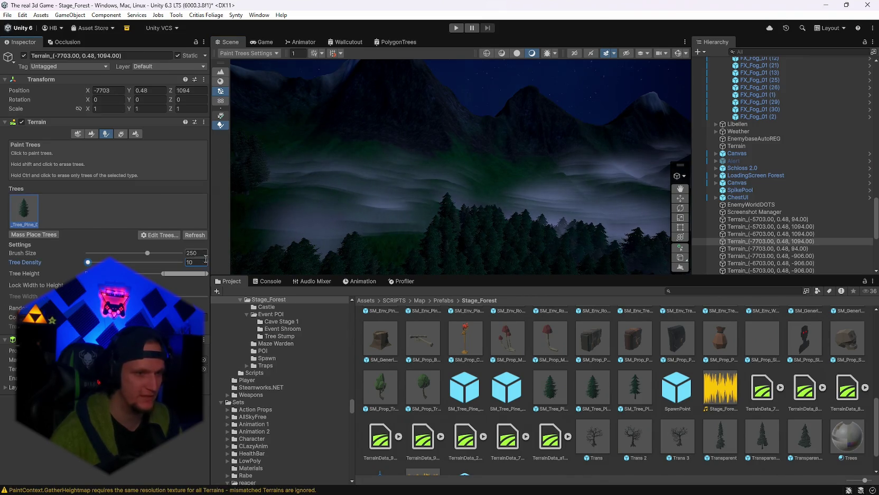
left_click_drag(150, 252, 154, 253)
scroll(394, 197, "down", 2)
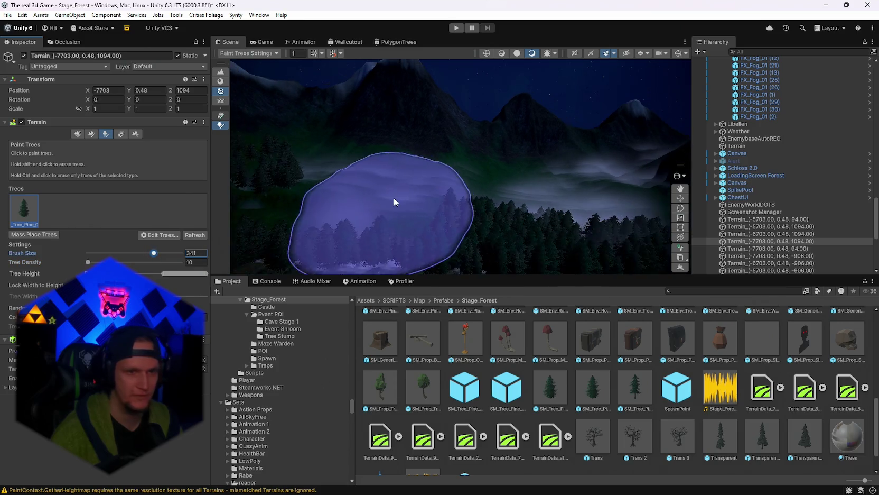
left_click(480, 223)
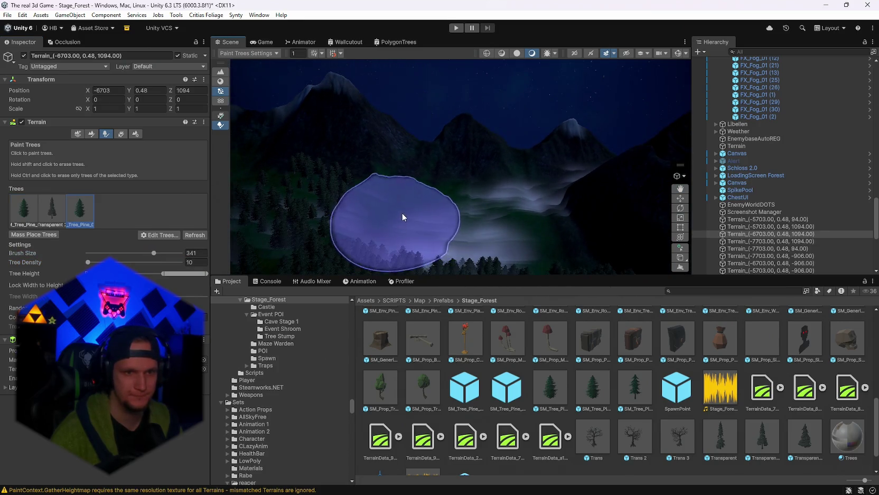
mouse_move(401, 213)
left_mouse_down()
mouse_move(449, 241)
mouse_move(443, 218)
mouse_move(457, 238)
mouse_move(431, 185)
mouse_move(460, 252)
left_mouse_up()
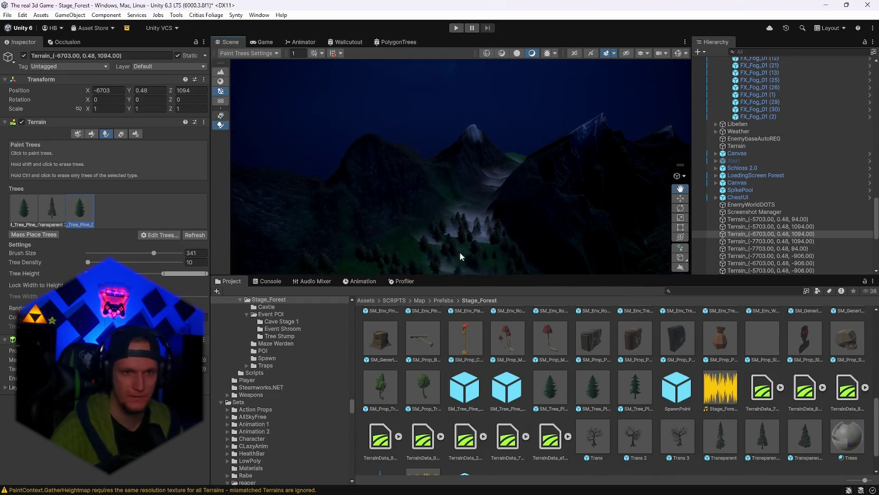
left_click(481, 204)
left_click(497, 208)
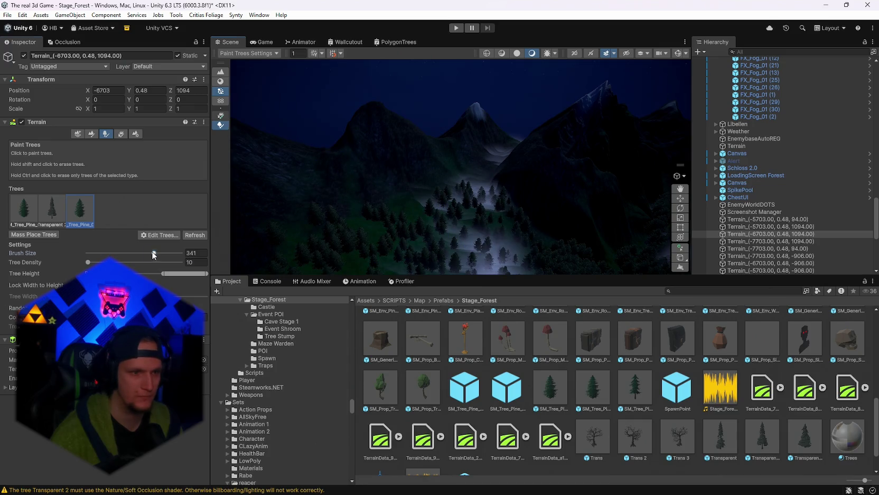
Step: Move down to the forest valley, selecting the tiles at -7703, 94 and -7703, -906
left_click(497, 163)
mouse_move(481, 172)
left_mouse_down()
mouse_move(506, 171)
mouse_move(287, 131)
mouse_move(232, 137)
mouse_move(253, 148)
left_mouse_up()
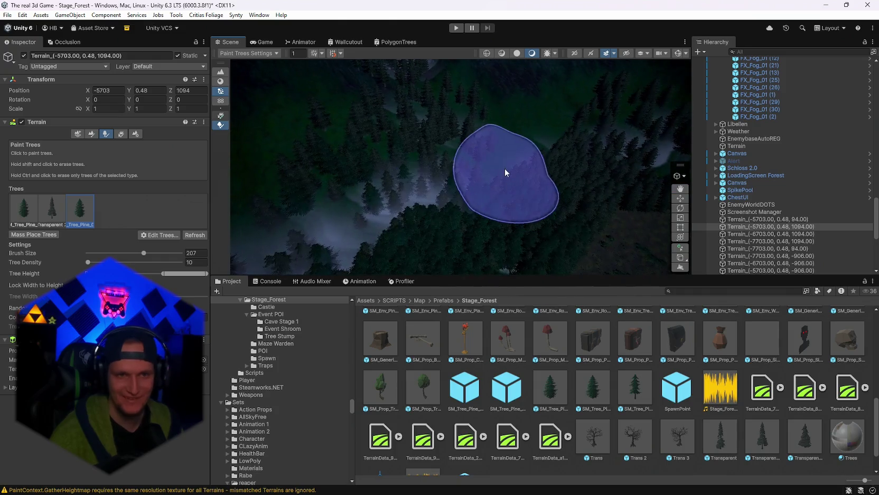
left_click(550, 190)
mouse_move(550, 190)
left_mouse_down()
mouse_move(280, 171)
mouse_move(264, 143)
left_mouse_up()
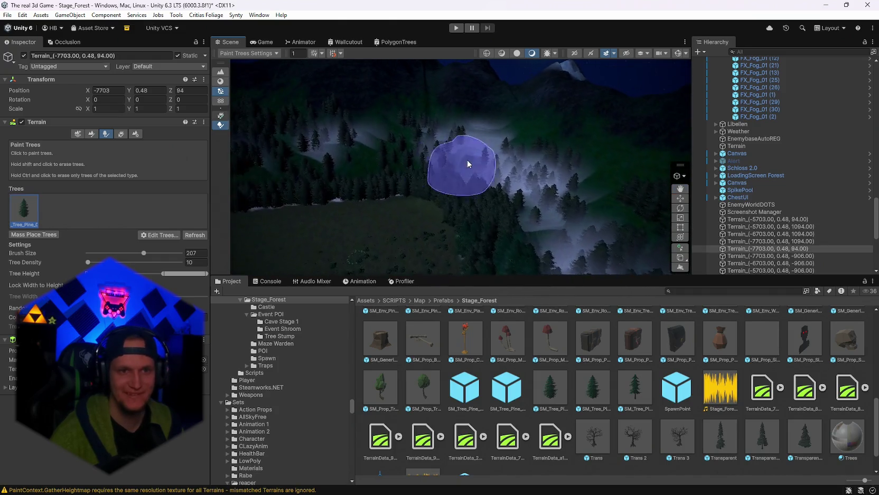
left_click(478, 169)
left_click_drag(478, 169, 471, 178)
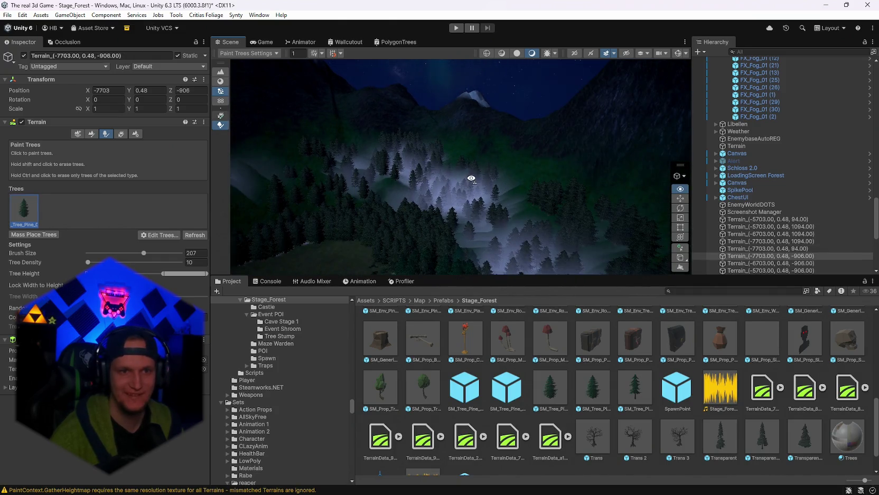
left_click(353, 205)
Step: Shrink the tree brush slightly and paint pines across the neighbouring tiles and lower meadow
left_click_drag(142, 252, 144, 252)
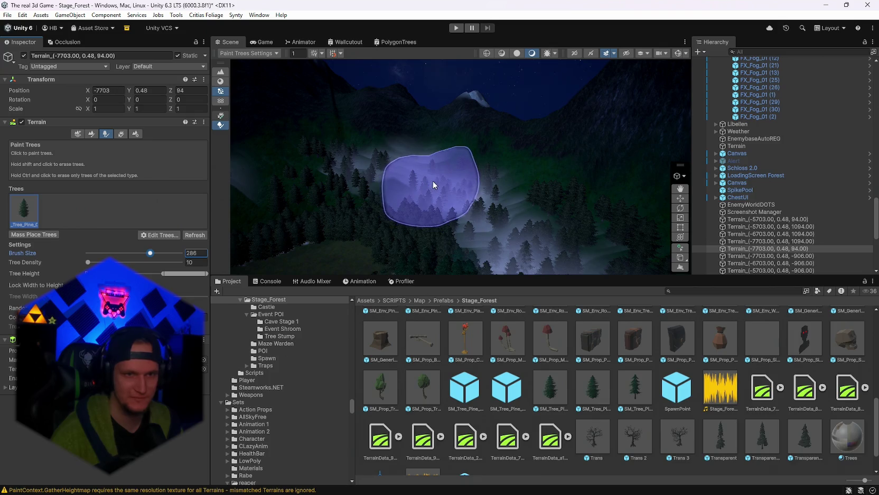
left_click(421, 169)
scroll(404, 204, "down", 5)
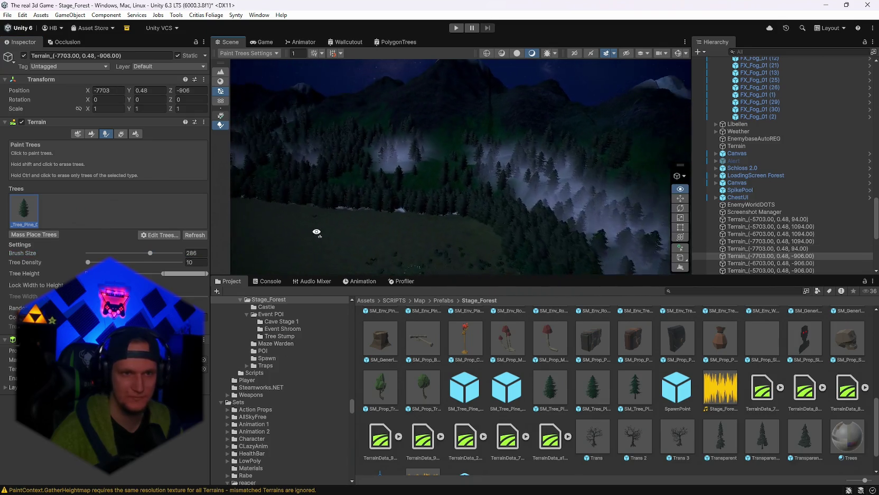
left_click(565, 201)
left_click(542, 205)
mouse_move(543, 205)
left_mouse_down()
mouse_move(451, 253)
mouse_move(410, 245)
mouse_move(373, 256)
mouse_move(440, 143)
left_mouse_up()
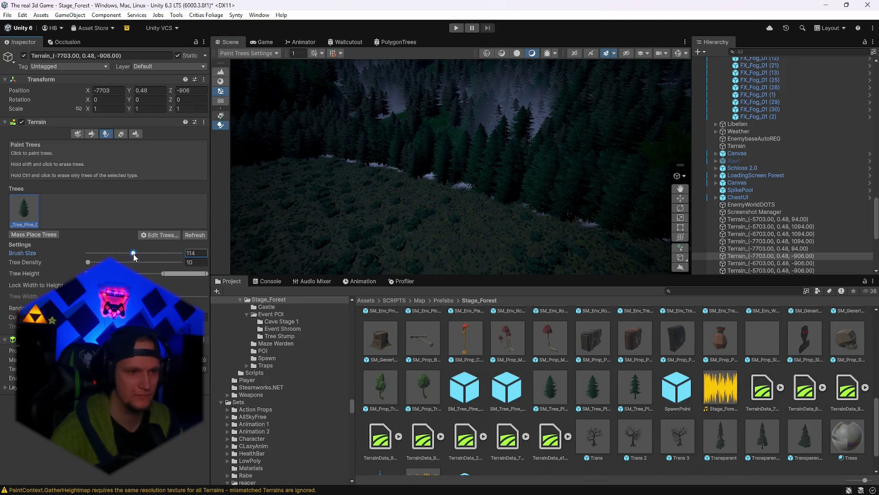
Step: Set Brush Size to 131 and paint pines on the adjacent tile toward the meadow and hillside
left_click_drag(133, 253, 135, 252)
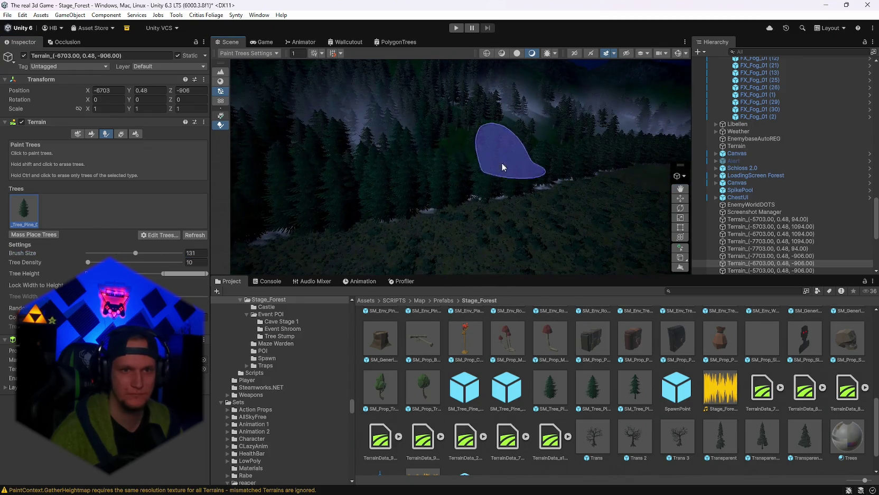
left_click_drag(506, 147, 521, 154)
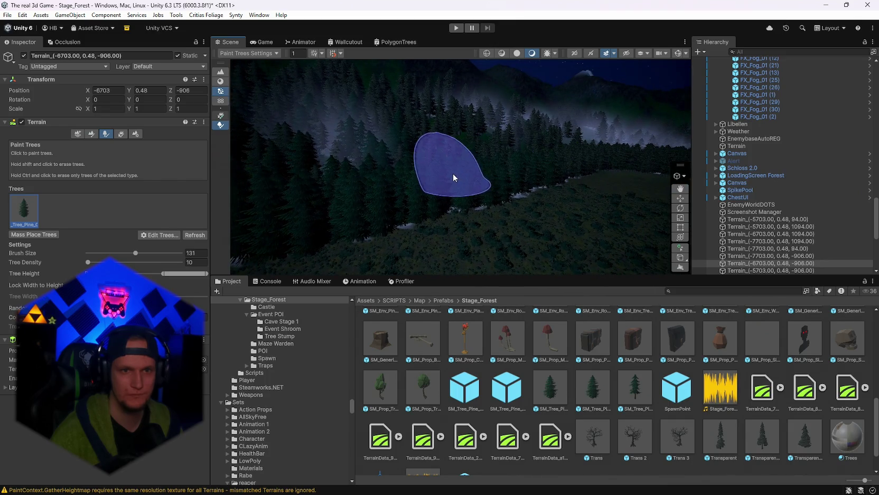
mouse_move(455, 176)
left_mouse_down()
mouse_move(641, 182)
mouse_move(572, 202)
mouse_move(487, 206)
mouse_move(499, 177)
mouse_move(858, 153)
mouse_move(823, 152)
mouse_move(786, 180)
left_mouse_up()
left_click(475, 157)
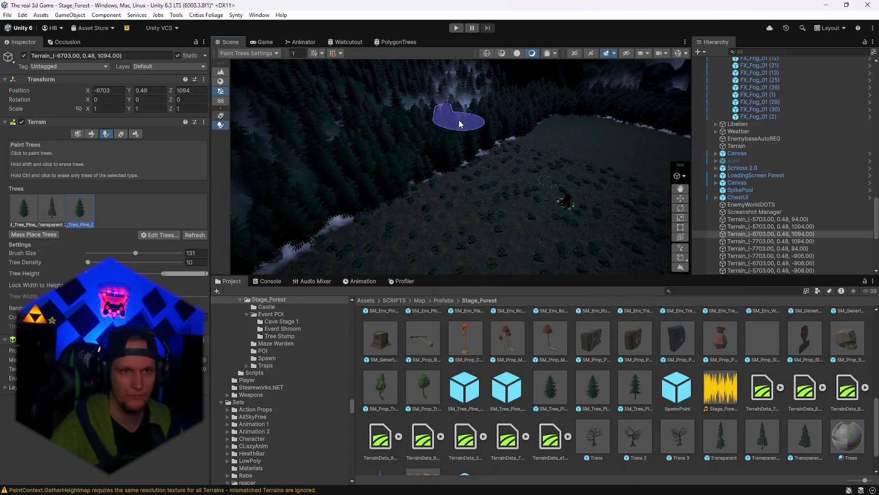
mouse_move(459, 125)
left_mouse_down()
mouse_move(867, 47)
mouse_move(45, 56)
mouse_move(54, 74)
mouse_move(285, 173)
mouse_move(304, 161)
mouse_move(493, 214)
mouse_move(349, 191)
left_mouse_up()
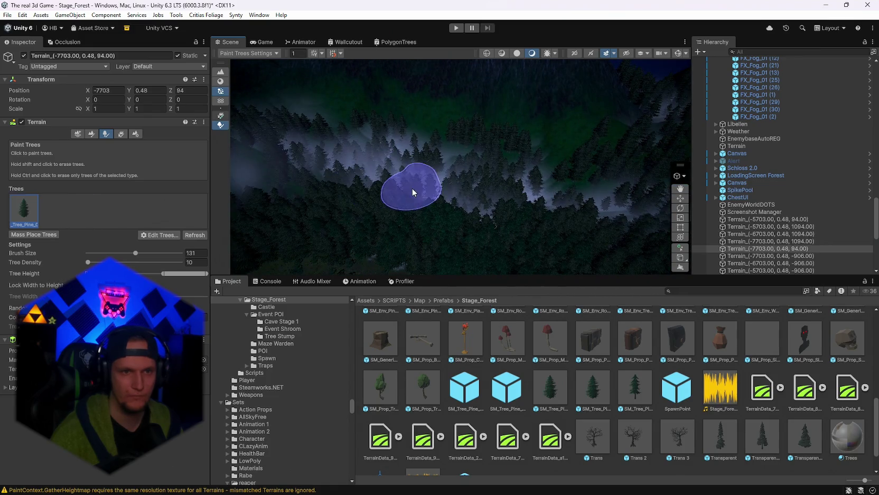
mouse_move(468, 181)
left_mouse_down()
mouse_move(238, 147)
mouse_move(475, 214)
left_mouse_up()
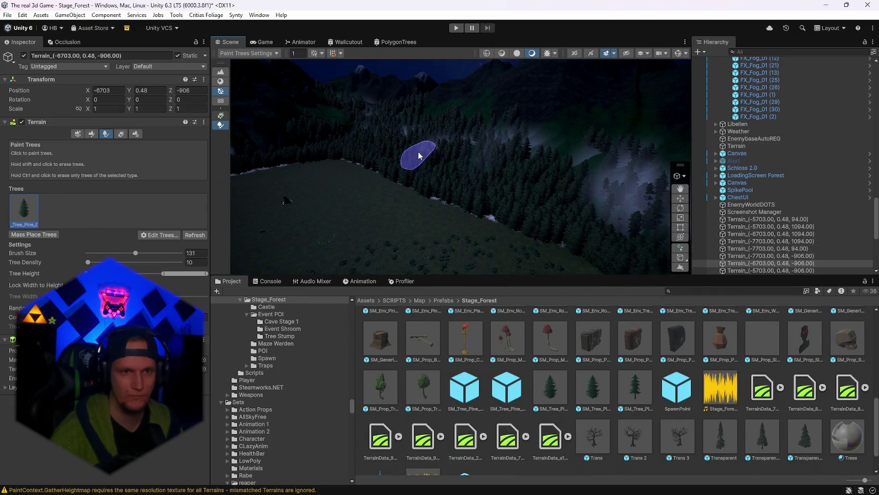
mouse_move(418, 155)
left_mouse_down()
mouse_move(314, 141)
mouse_move(392, 152)
mouse_move(353, 155)
mouse_move(500, 102)
left_mouse_up()
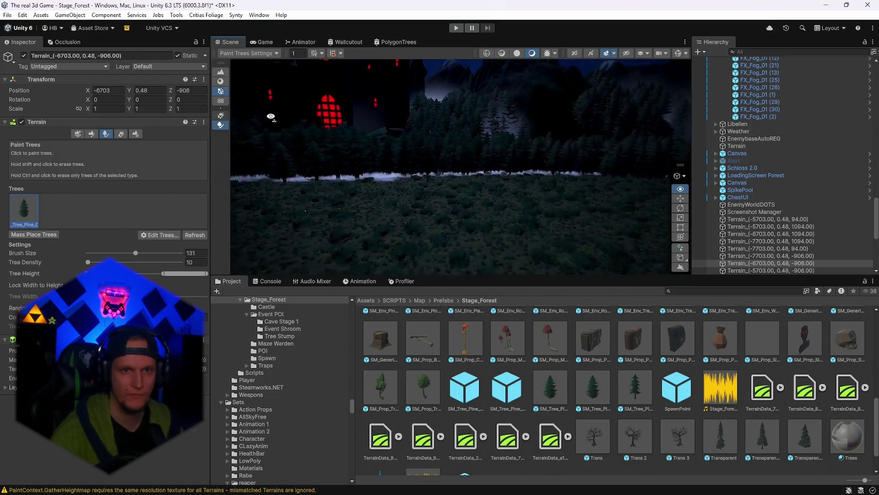
Step: Paint pine trees onto the tile beside the castle and along the ground below it
mouse_move(271, 116)
left_mouse_down()
mouse_move(258, 142)
mouse_move(264, 169)
mouse_move(300, 190)
mouse_move(656, 196)
mouse_move(463, 173)
left_mouse_up()
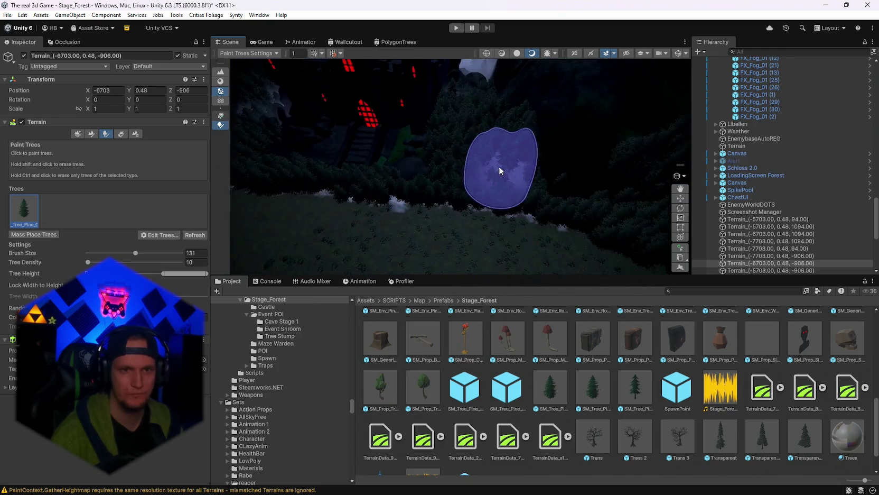
scroll(500, 171, "down", 3)
left_click(441, 155)
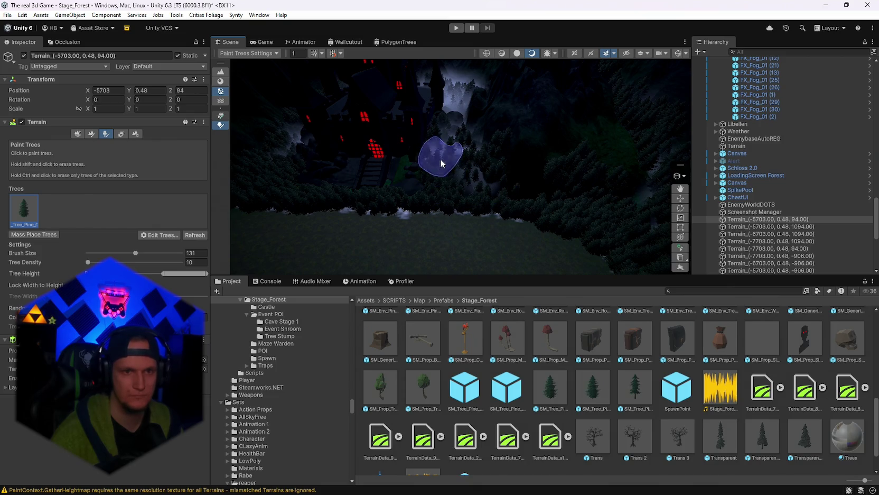
mouse_move(441, 164)
left_mouse_down()
mouse_move(350, 217)
mouse_move(287, 231)
mouse_move(402, 215)
mouse_move(485, 137)
mouse_move(467, 117)
mouse_move(476, 124)
left_mouse_up()
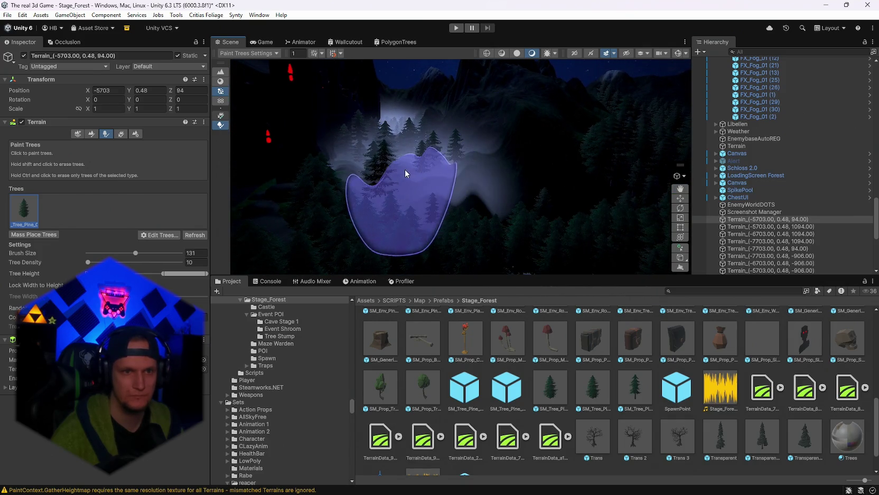
mouse_move(466, 225)
left_mouse_down()
mouse_move(399, 238)
mouse_move(537, 216)
mouse_move(533, 231)
mouse_move(549, 222)
left_mouse_up()
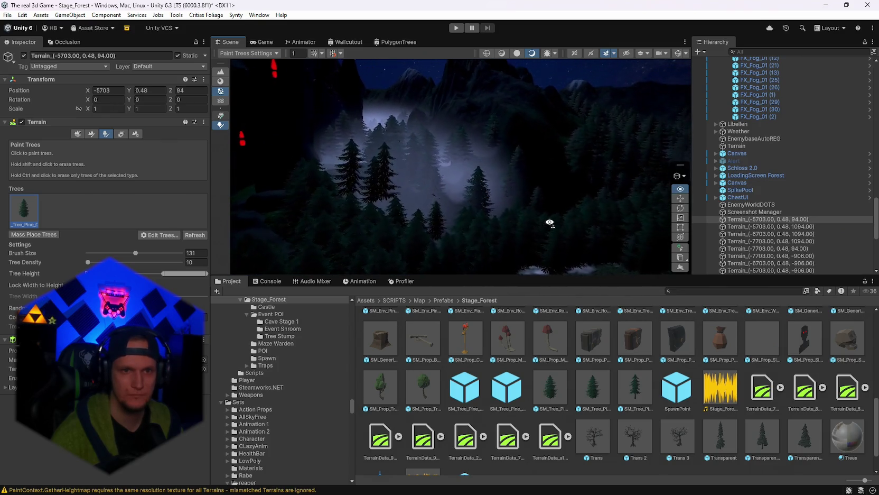
mouse_move(438, 215)
left_mouse_down()
mouse_move(434, 250)
mouse_move(439, 237)
mouse_move(353, 208)
mouse_move(343, 220)
mouse_move(389, 228)
mouse_move(417, 170)
mouse_move(447, 202)
mouse_move(682, 251)
mouse_move(444, 210)
mouse_move(410, 164)
mouse_move(384, 162)
mouse_move(463, 196)
mouse_move(544, 208)
left_mouse_up()
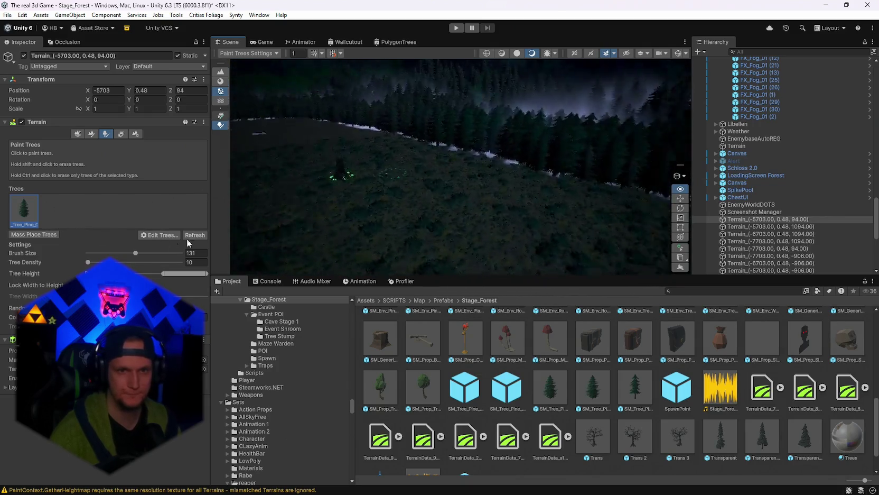
mouse_move(296, 222)
left_mouse_down()
mouse_move(288, 248)
mouse_move(471, 198)
mouse_move(484, 209)
mouse_move(747, 151)
mouse_move(827, 145)
left_mouse_up()
Step: Select the FX_Fog_01 (13) fog effect and orbit over the meadow to check it
left_click(492, 167)
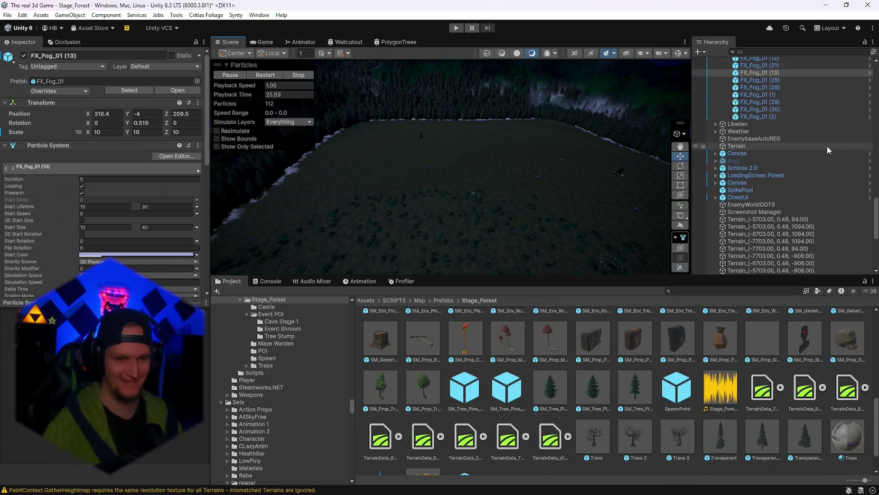
mouse_move(540, 214)
left_mouse_down()
mouse_move(540, 226)
mouse_move(598, 227)
mouse_move(579, 189)
left_mouse_up()
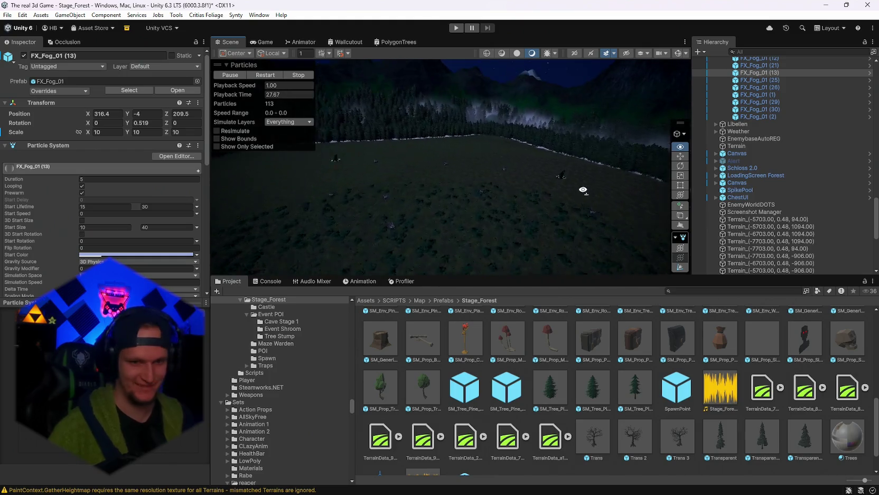
scroll(618, 385, "down", 1)
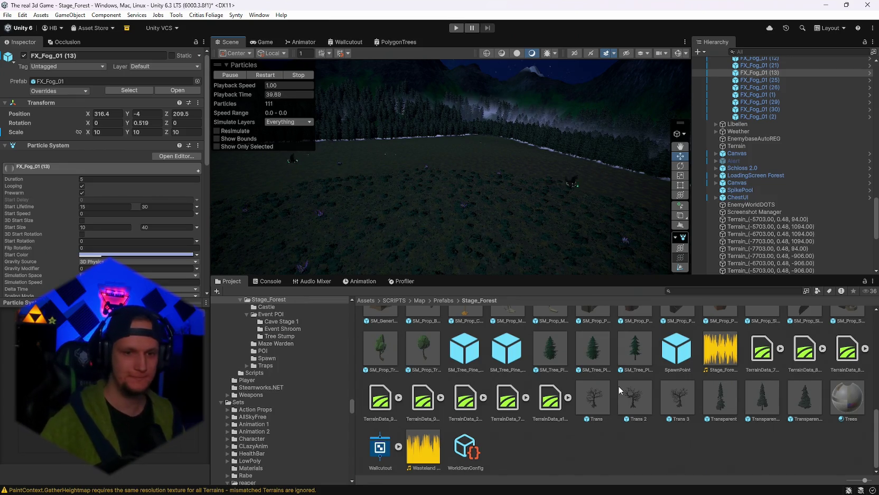
mouse_move(552, 200)
left_mouse_down()
mouse_move(557, 204)
mouse_move(514, 238)
left_mouse_up()
left_click_drag(368, 269, 196, 267)
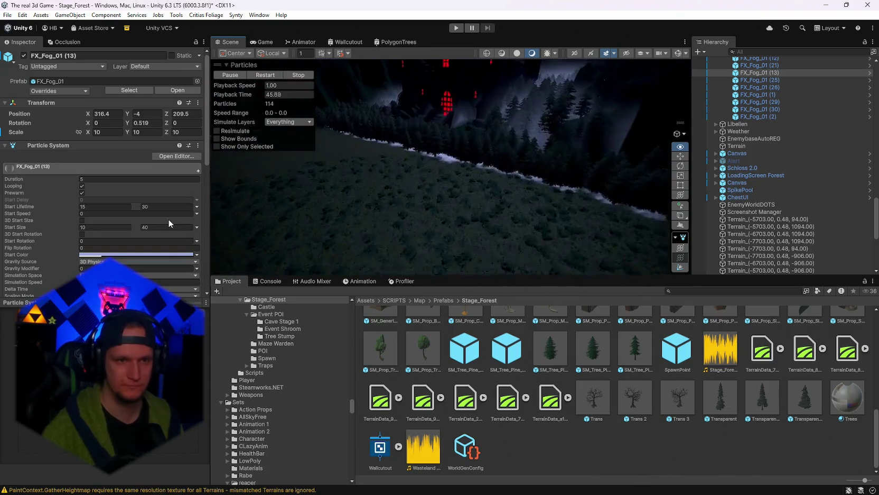
Step: Orbit toward the treeline and castle, then inspect the SM_Tree_Pine_02 pine prefab
mouse_move(26, 225)
left_mouse_down()
mouse_move(167, 189)
mouse_move(29, 224)
left_mouse_up()
mouse_move(775, 212)
left_mouse_down()
mouse_move(740, 221)
mouse_move(741, 213)
mouse_move(720, 215)
mouse_move(758, 214)
mouse_move(791, 233)
mouse_move(745, 215)
mouse_move(710, 297)
mouse_move(475, 175)
mouse_move(438, 178)
mouse_move(512, 203)
mouse_move(567, 206)
left_mouse_up()
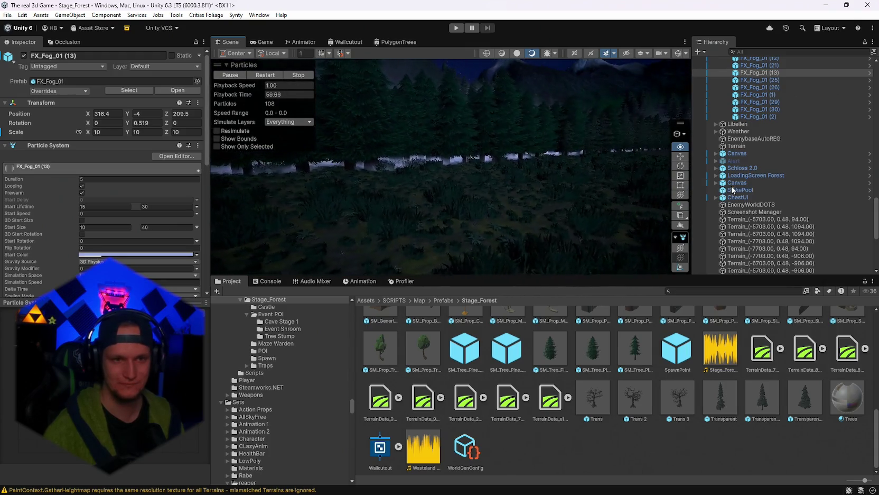
left_click_drag(868, 185, 315, 180)
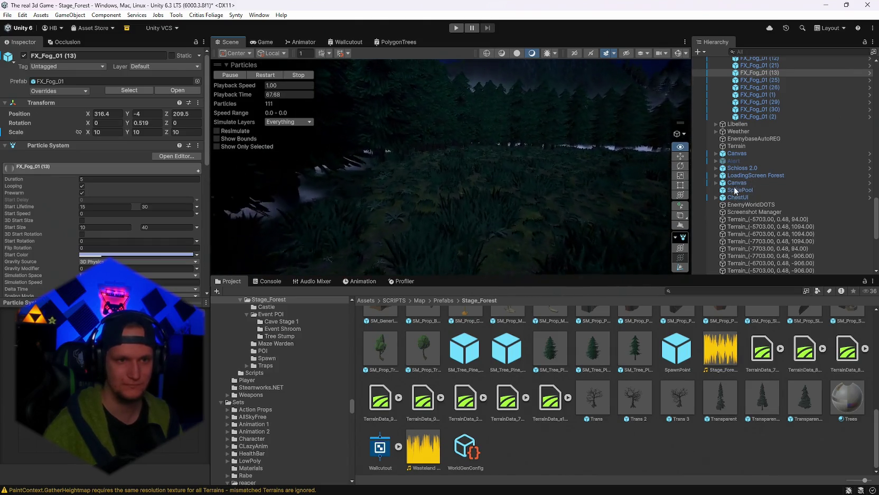
left_click(550, 349)
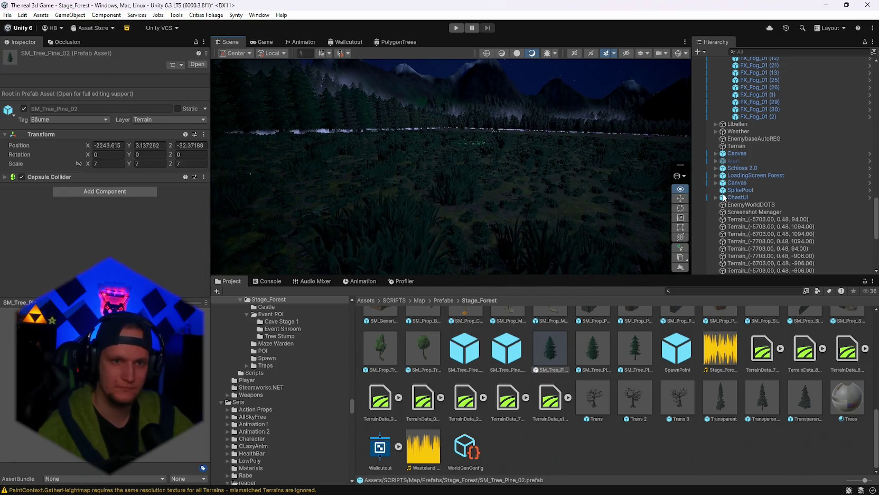
Step: Fly the view out from inside the trees to the open meadow
left_click_drag(597, 204, 580, 187)
mouse_move(307, 164)
left_mouse_down()
mouse_move(516, 191)
mouse_move(473, 204)
mouse_move(655, 199)
mouse_move(420, 190)
mouse_move(447, 191)
left_mouse_up()
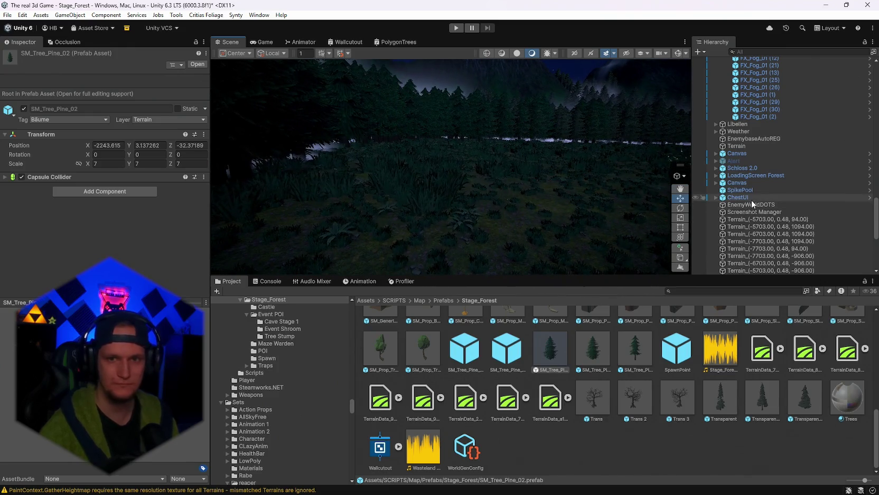
scroll(752, 200, "up", 10)
scroll(786, 206, "up", 15)
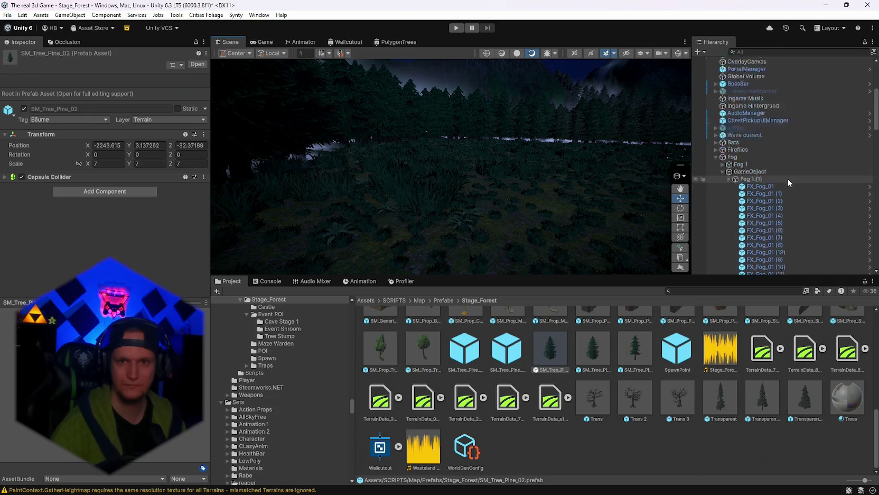
scroll(785, 187, "down", 10)
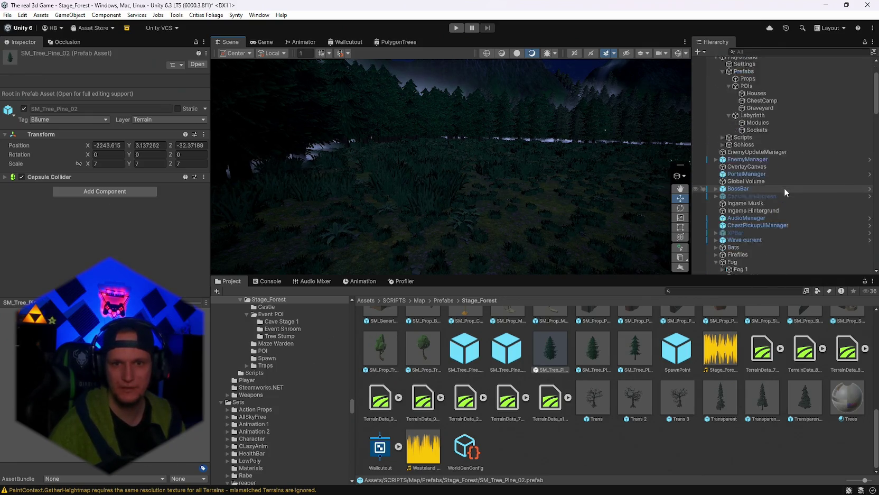
scroll(785, 188, "up", 5)
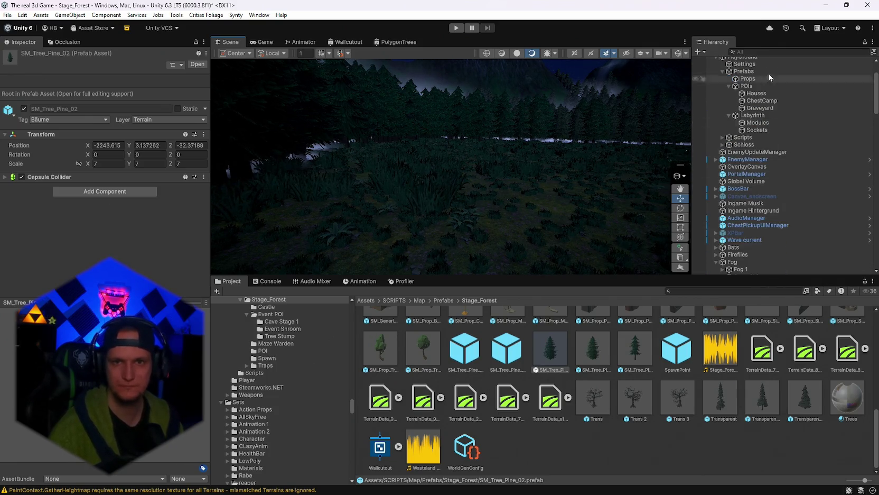
Step: Search the Hierarchy for 'weath', delete the Weather object, and clear the search filter
left_click(767, 54)
type("weath")
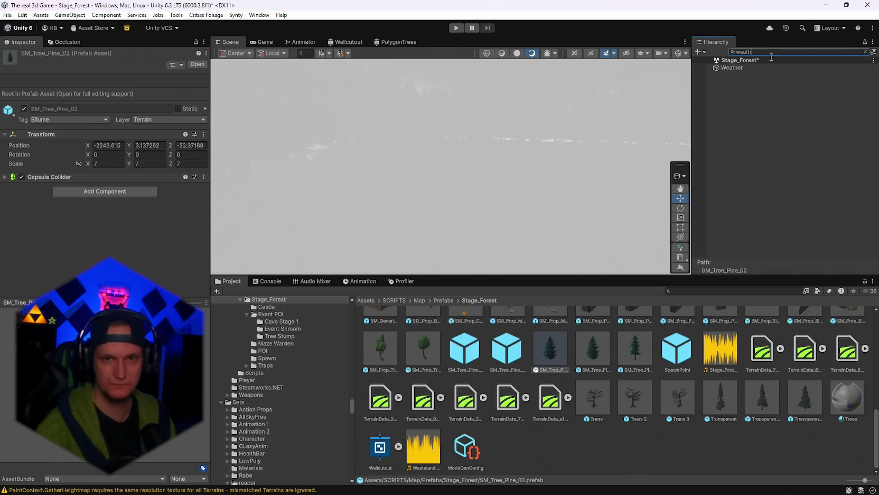
left_click(736, 68)
key("Delete")
triple_click(767, 52)
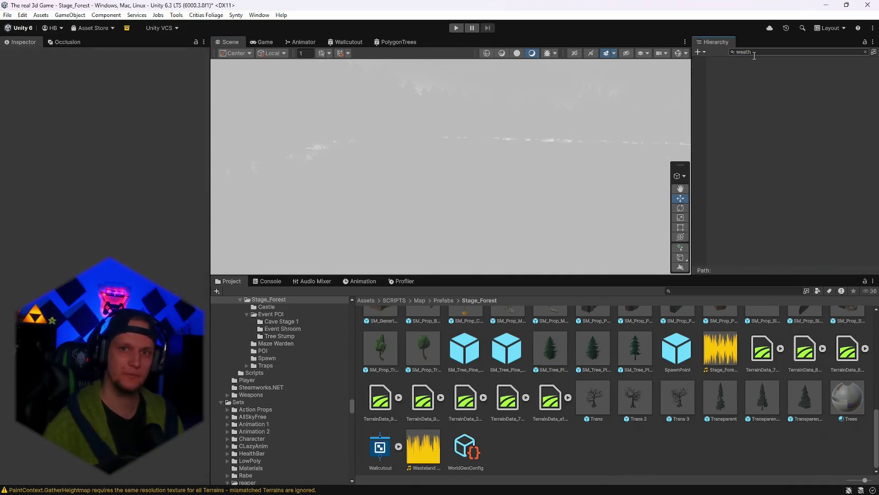
type("#")
key("Escape")
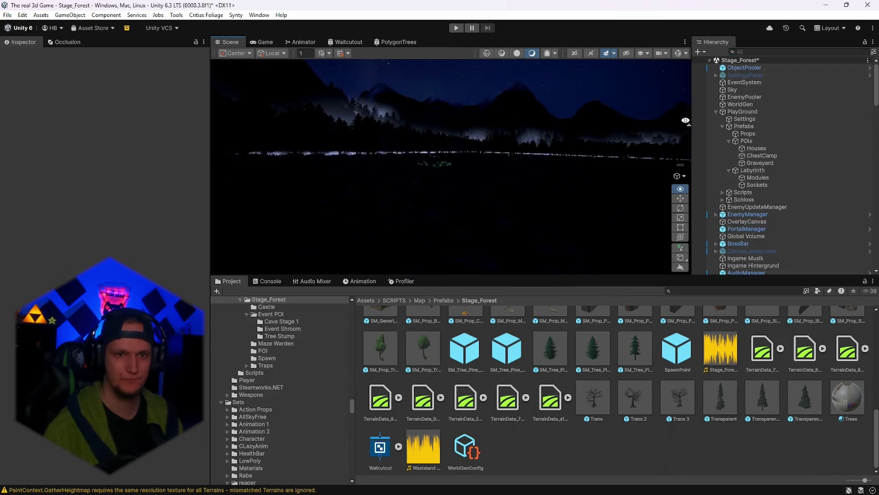
Step: Dismiss the create list without adding anything and collapse the PlayGround group's children
left_click(701, 52)
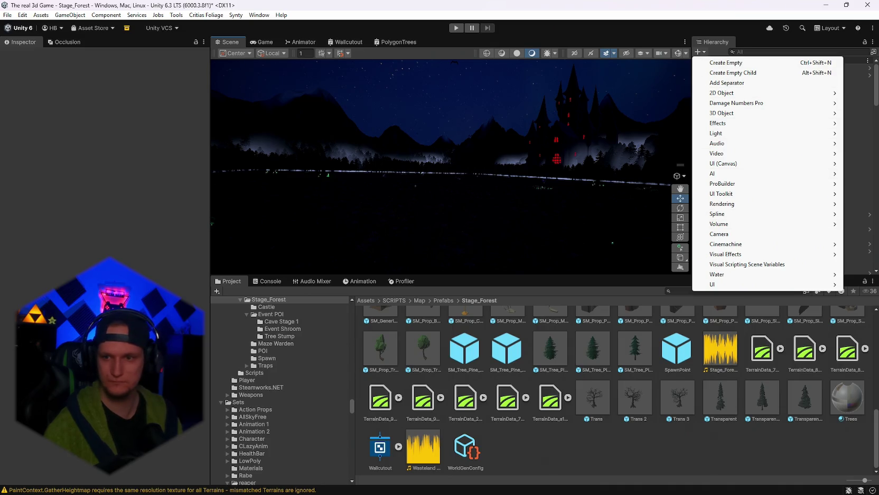
key("Escape")
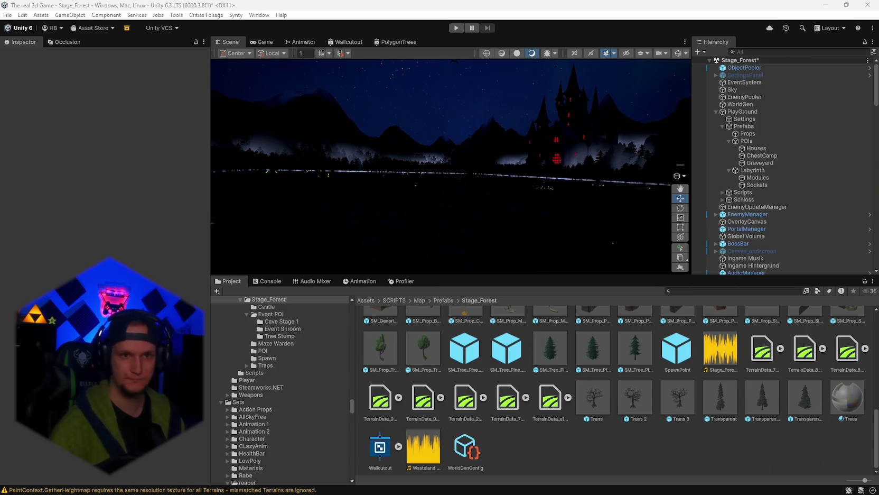
mouse_move(452, 151)
left_mouse_down()
mouse_move(332, 32)
mouse_move(306, 478)
mouse_move(475, 212)
mouse_move(687, 158)
left_mouse_up()
scroll(759, 148, "down", 3)
scroll(766, 150, "up", 3)
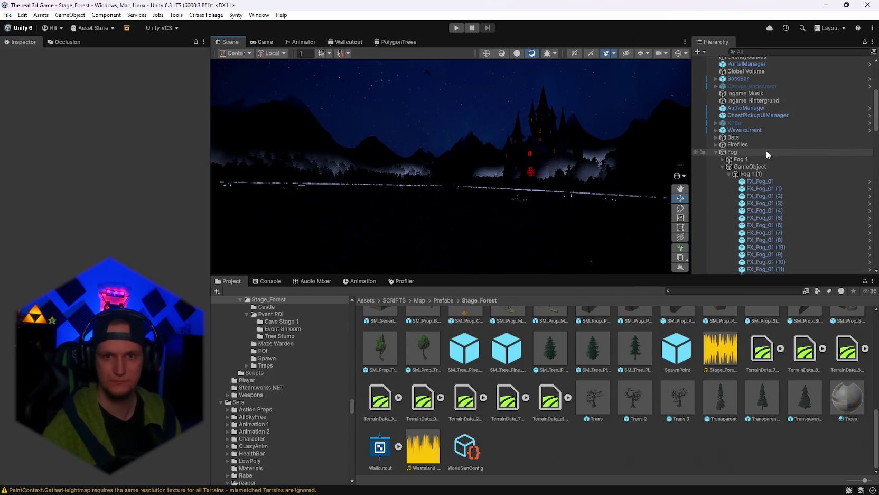
left_click(715, 111)
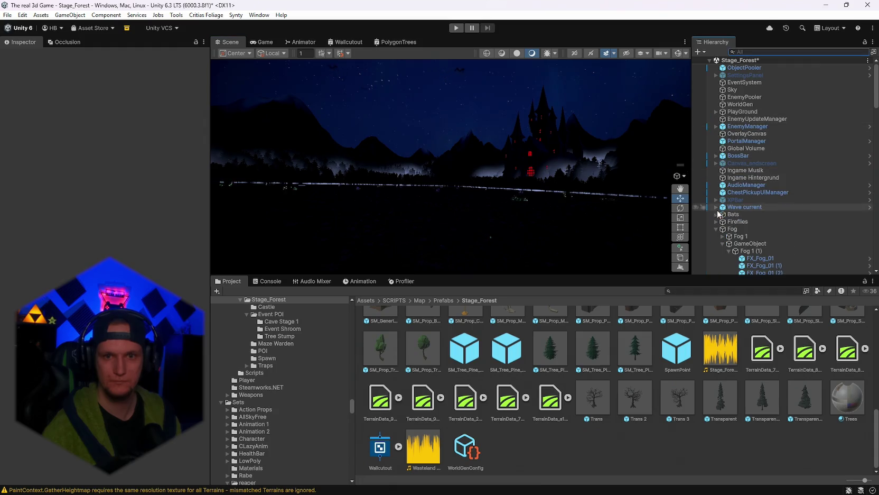
Step: Clear the Hierarchy search filter, then select the Sky object and frame it
scroll(717, 238, "down", 5)
mouse_move(534, 169)
left_mouse_down()
mouse_move(536, 80)
mouse_move(535, 92)
mouse_move(357, 104)
mouse_move(305, 141)
mouse_move(184, 161)
mouse_move(753, 121)
mouse_move(707, 101)
mouse_move(373, 135)
mouse_move(469, 226)
left_mouse_up()
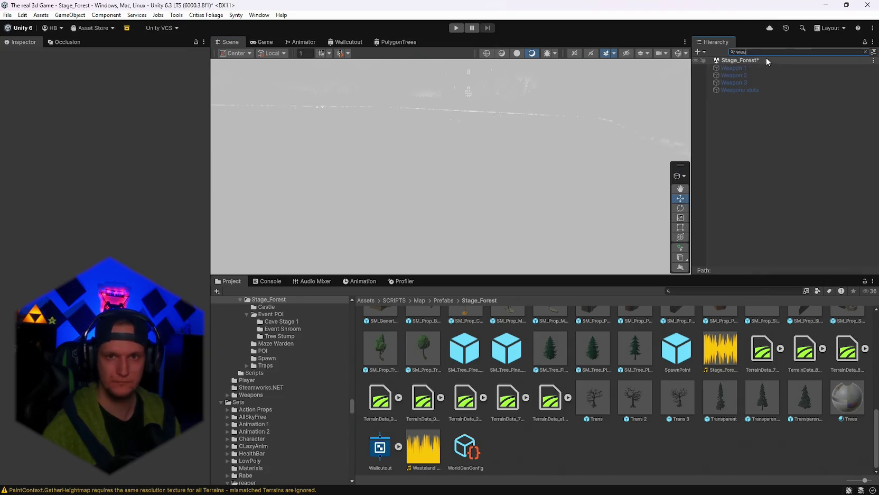
key("BackSpace")
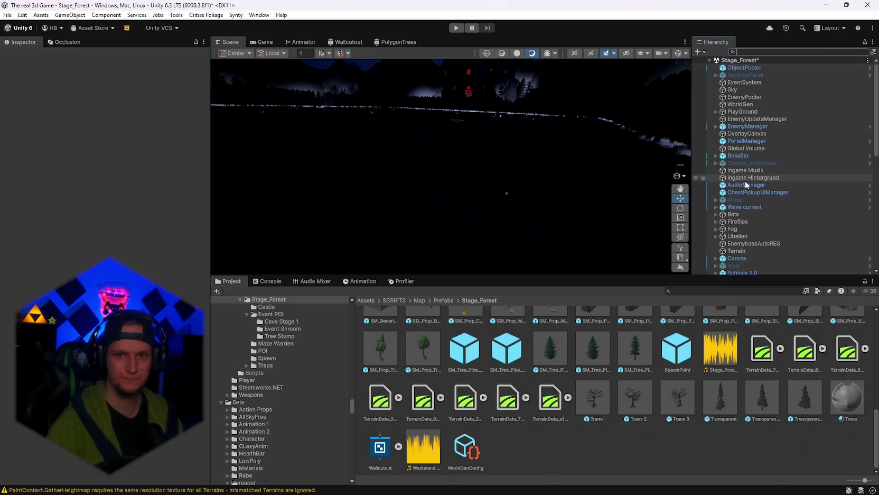
scroll(750, 211, "down", 10)
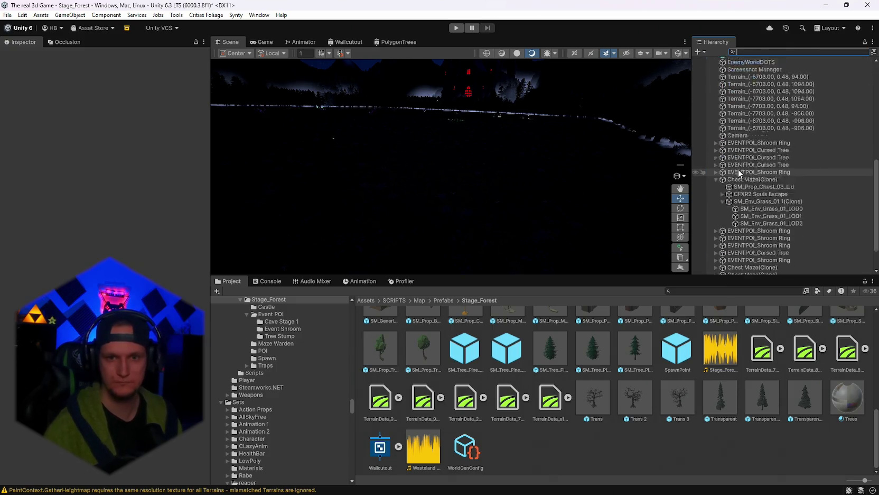
scroll(749, 213, "up", 1)
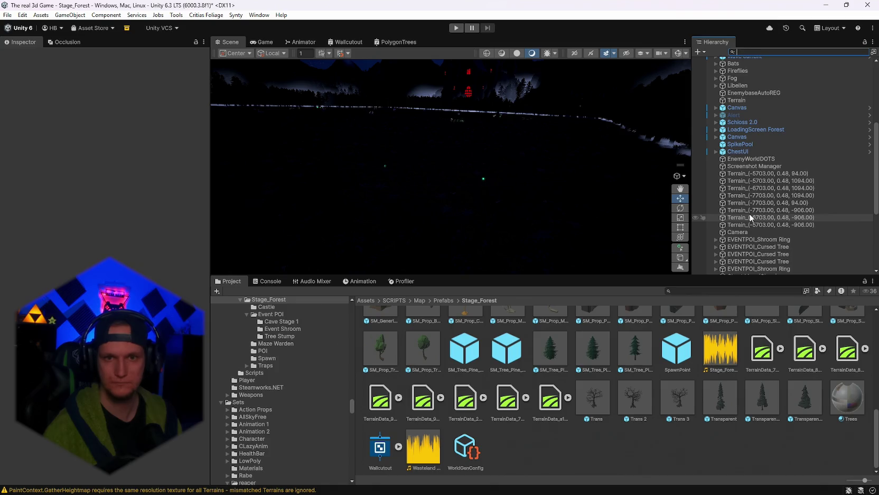
scroll(763, 226, "up", 2)
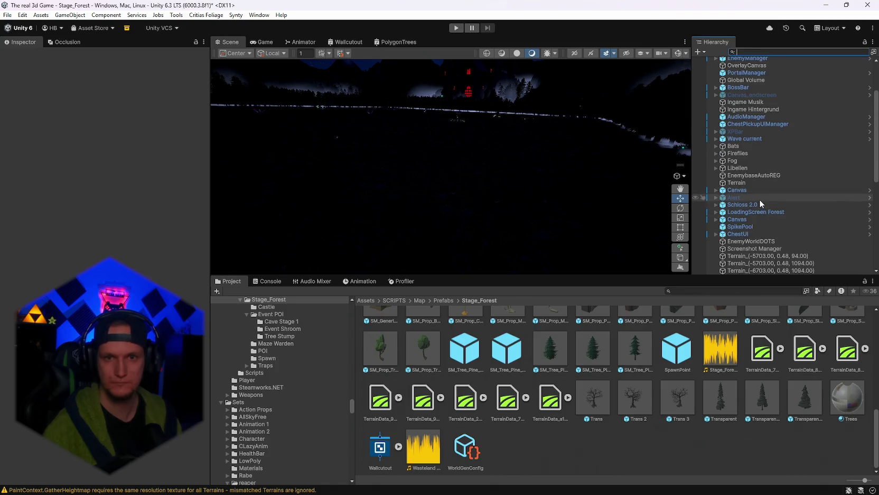
scroll(759, 200, "up", 3)
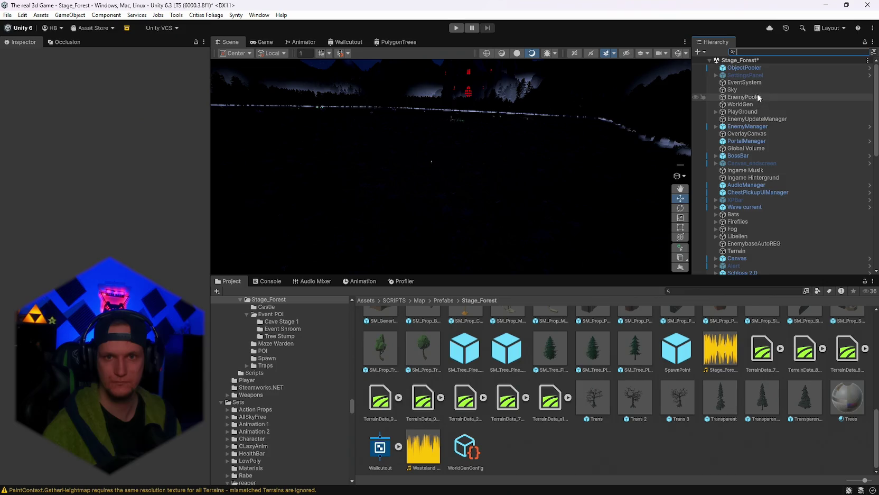
double_click(753, 90)
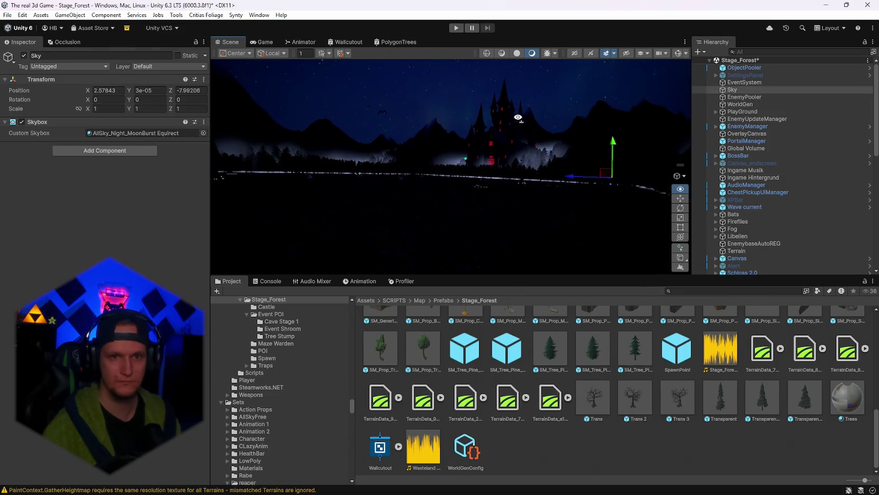
Step: Orbit toward the castle and open the Hierarchy's create menu to reach the Light types
left_click_drag(519, 117, 608, 125)
left_click(761, 53)
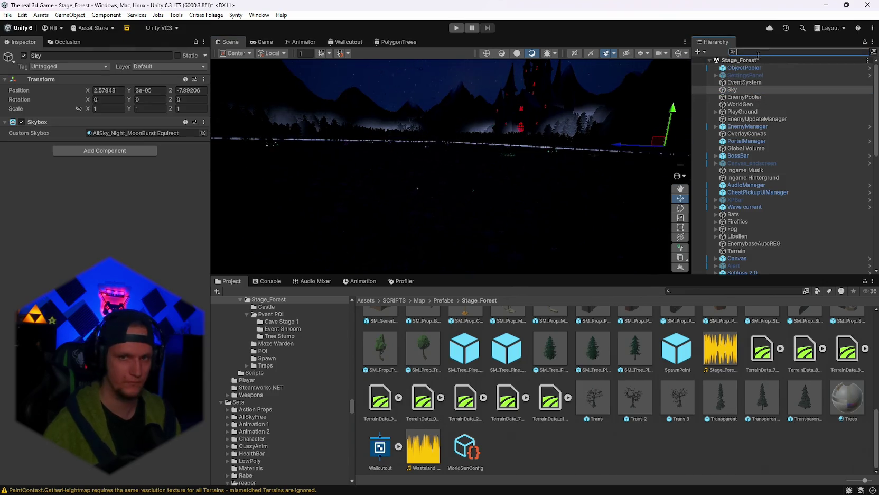
left_click(701, 52)
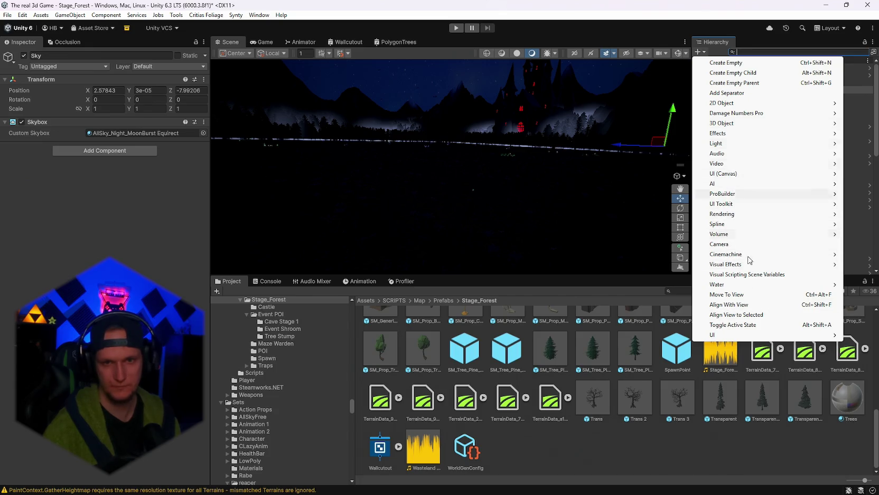
Step: Add a Directional Light to the Stage_Forest scene
mouse_move(728, 150)
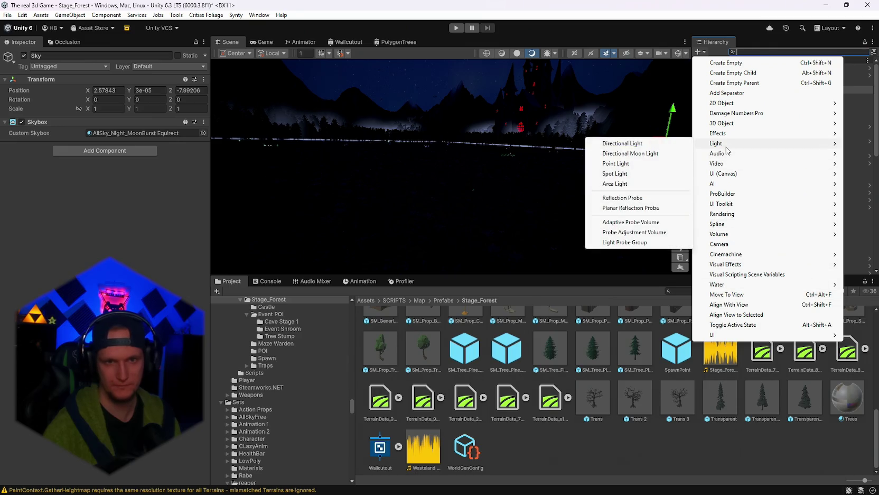
left_click(662, 148)
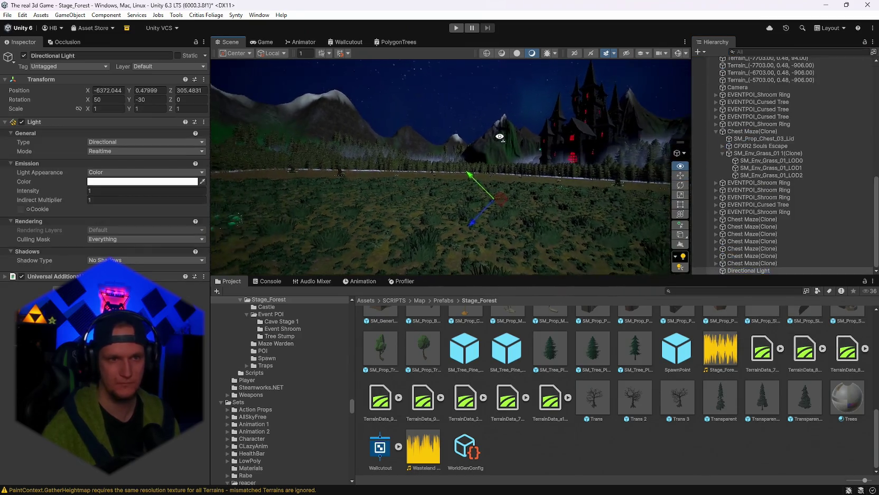
mouse_move(375, 157)
left_mouse_down()
mouse_move(416, 148)
mouse_move(420, 183)
mouse_move(504, 245)
mouse_move(505, 217)
mouse_move(478, 180)
left_mouse_up()
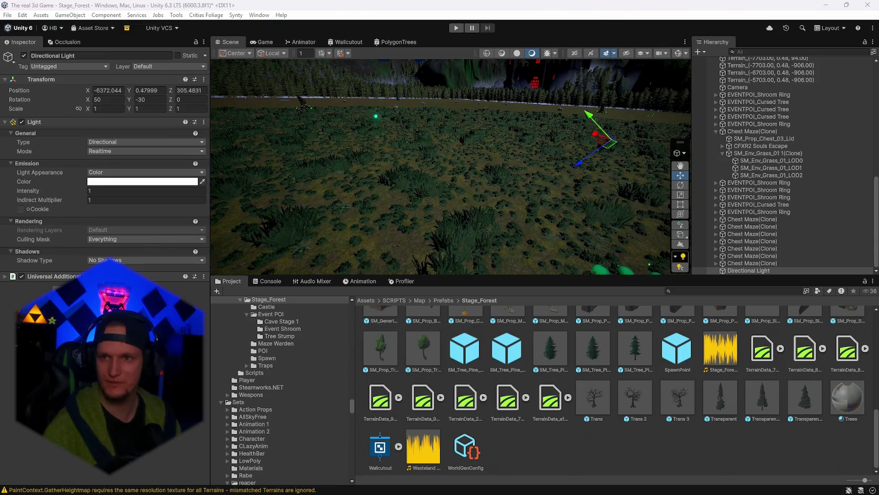
Step: Tint the Directional Light light blue and set it to cast hard shadows
left_click(143, 182)
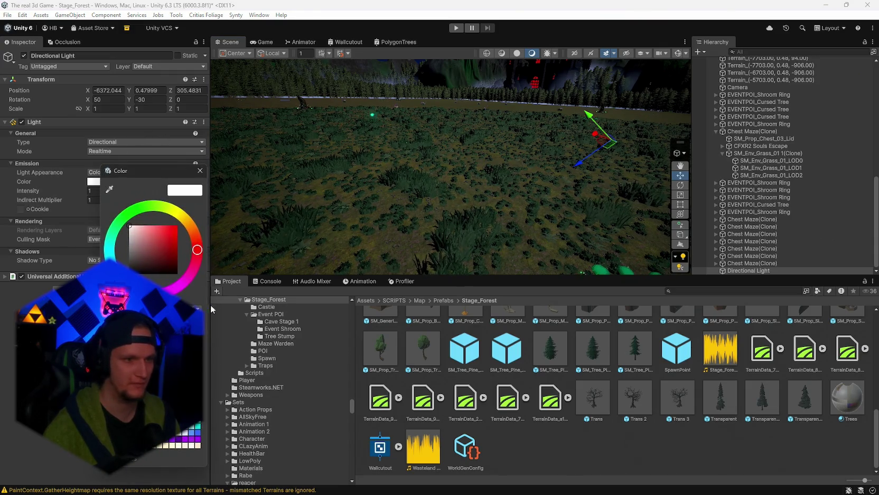
left_click(193, 432)
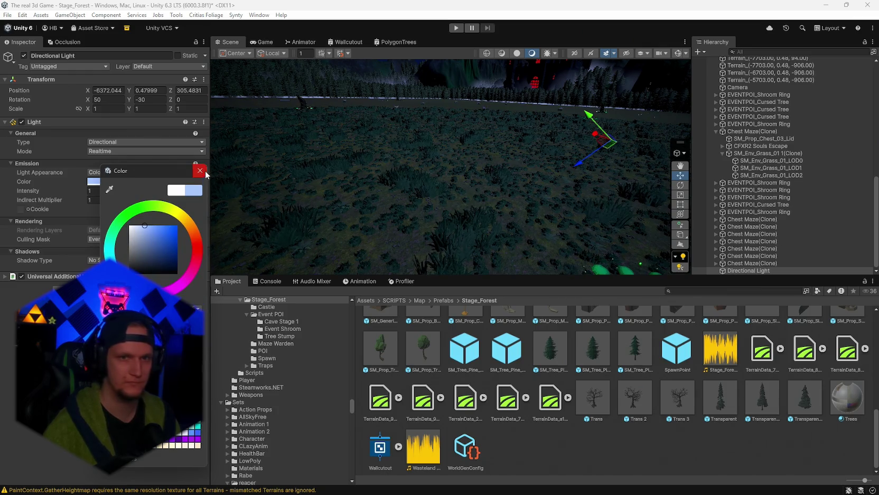
left_click(200, 171)
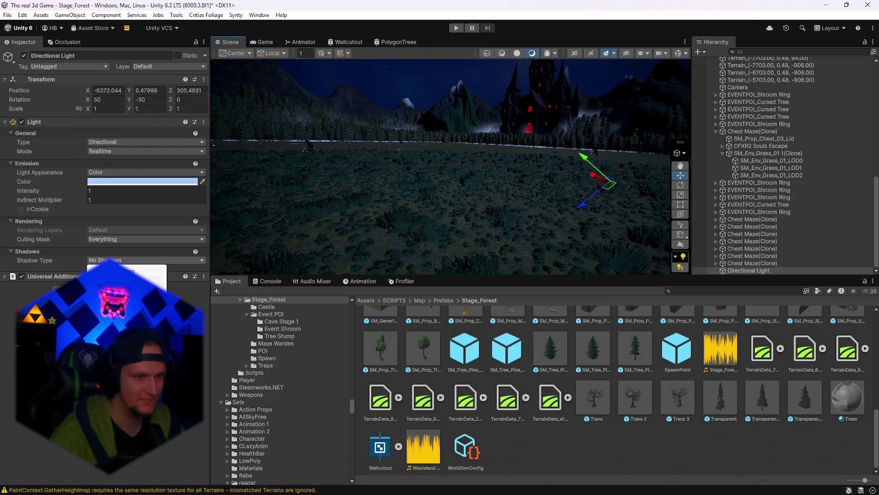
left_click(116, 279)
Step: Fly the view to the castle and select Schloss 2.0
mouse_move(467, 238)
left_mouse_down()
mouse_move(290, 218)
mouse_move(232, 123)
mouse_move(471, 60)
mouse_move(502, 158)
mouse_move(564, 205)
mouse_move(571, 229)
mouse_move(482, 245)
mouse_move(599, 204)
mouse_move(465, 154)
left_mouse_up()
key("w")
left_click(488, 190)
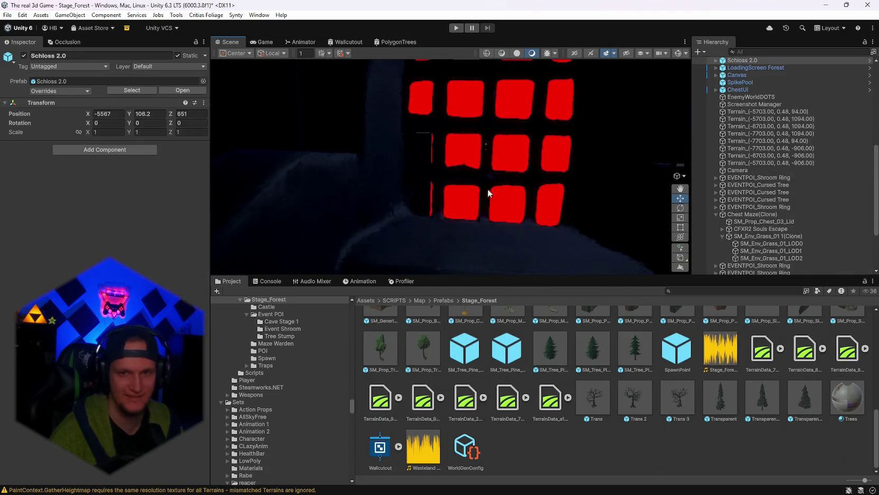
Step: Nudge one of the castle's red glass windows slightly up and sideways with the move gizmo
left_click(464, 153)
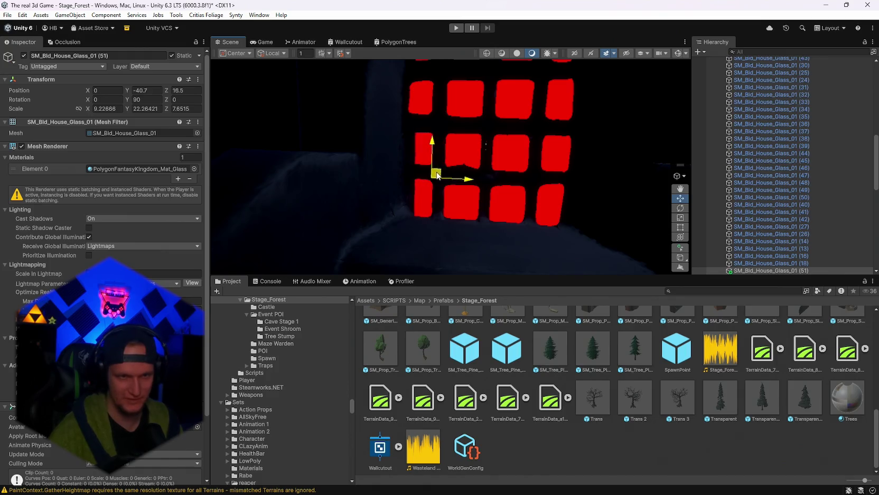
mouse_move(430, 174)
left_mouse_down()
mouse_move(94, 204)
mouse_move(74, 226)
mouse_move(502, 180)
mouse_move(522, 165)
mouse_move(418, 92)
mouse_move(438, 207)
mouse_move(308, 222)
mouse_move(261, 241)
mouse_move(271, 228)
mouse_move(384, 214)
mouse_move(458, 109)
mouse_move(507, 86)
left_mouse_up()
mouse_move(619, 123)
left_mouse_down()
mouse_move(709, 297)
mouse_move(696, 161)
mouse_move(849, 170)
mouse_move(499, 163)
mouse_move(515, 108)
mouse_move(503, 174)
mouse_move(447, 163)
mouse_move(291, 193)
mouse_move(154, 185)
mouse_move(165, 193)
mouse_move(43, 206)
mouse_move(545, 200)
mouse_move(57, 210)
mouse_move(416, 189)
mouse_move(543, 169)
mouse_move(745, 175)
mouse_move(860, 234)
mouse_move(58, 256)
mouse_move(76, 236)
left_mouse_up()
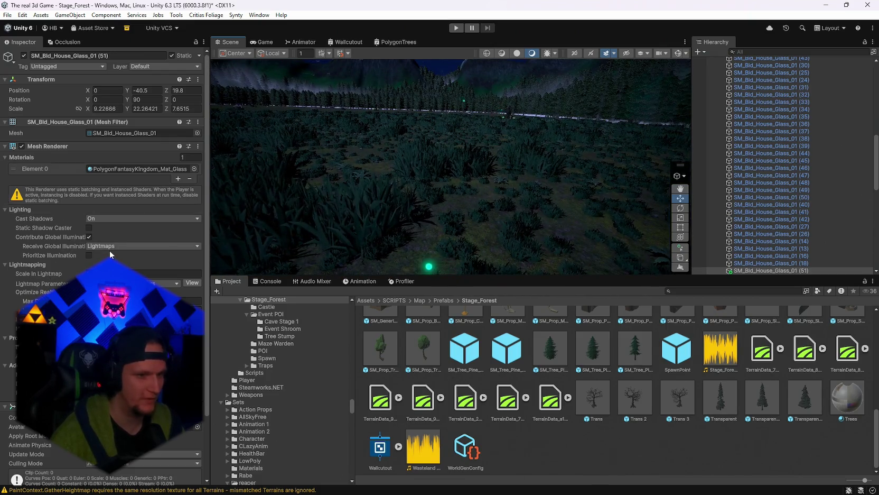
scroll(109, 250, "down", 2)
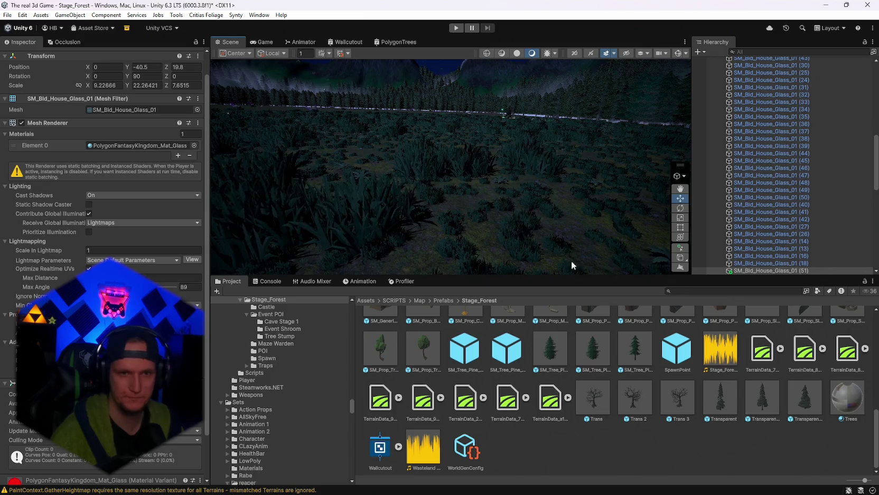
left_click_drag(506, 208, 475, 110)
Step: Clear the selection and collapse Schloss 2.0's child objects in the Hierarchy
left_click(475, 110)
scroll(849, 143, "up", 5)
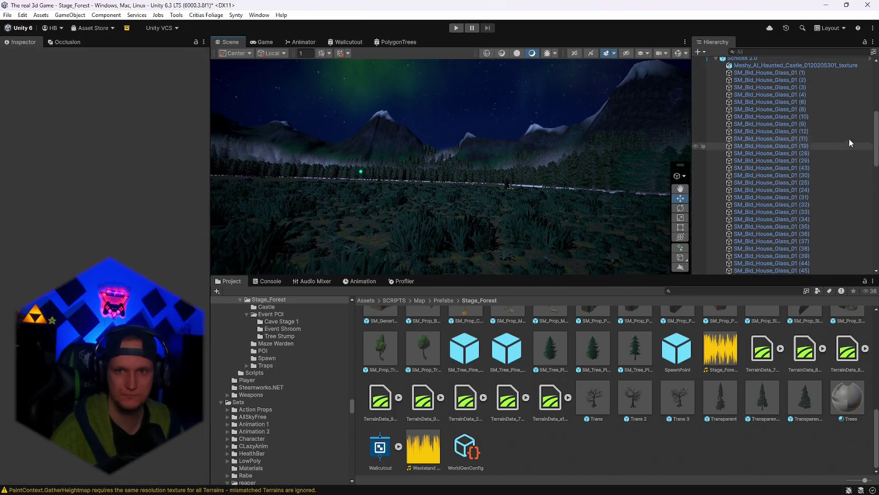
scroll(786, 129, "up", 5)
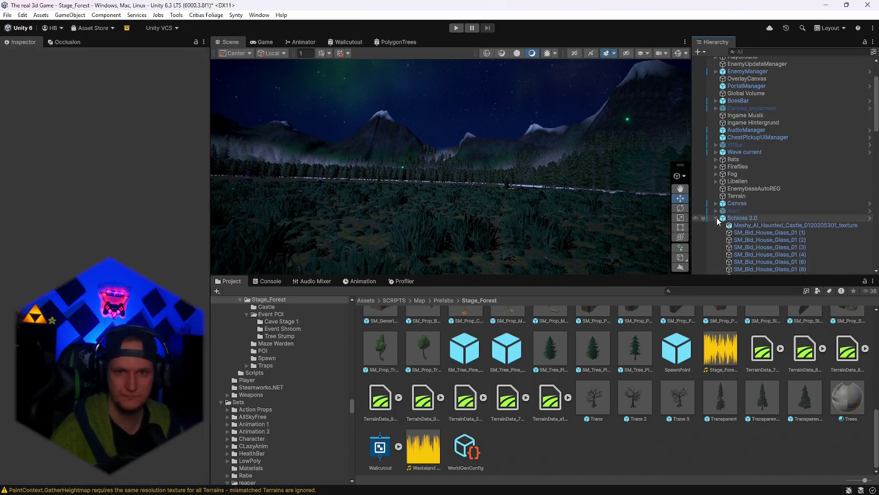
left_click(717, 217)
scroll(713, 225, "up", 3)
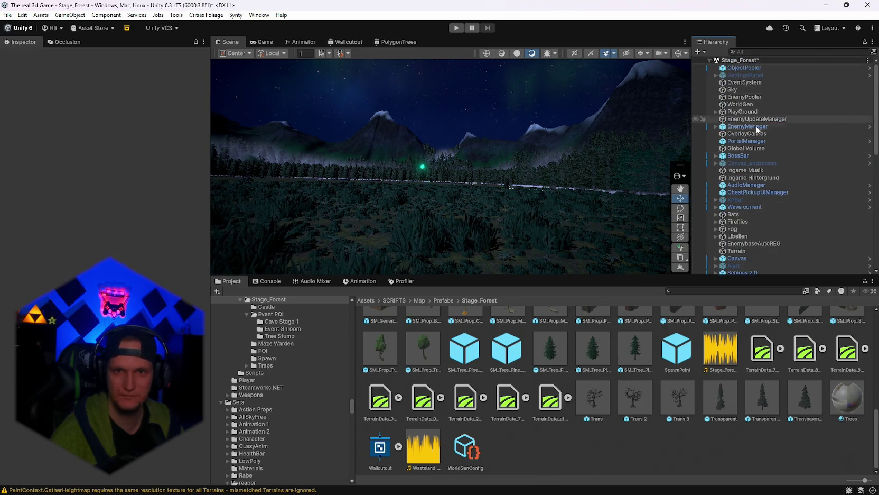
scroll(758, 158, "down", 15)
Step: Select the Directional Light and move it to the top of the Stage_Forest list
left_click(751, 270)
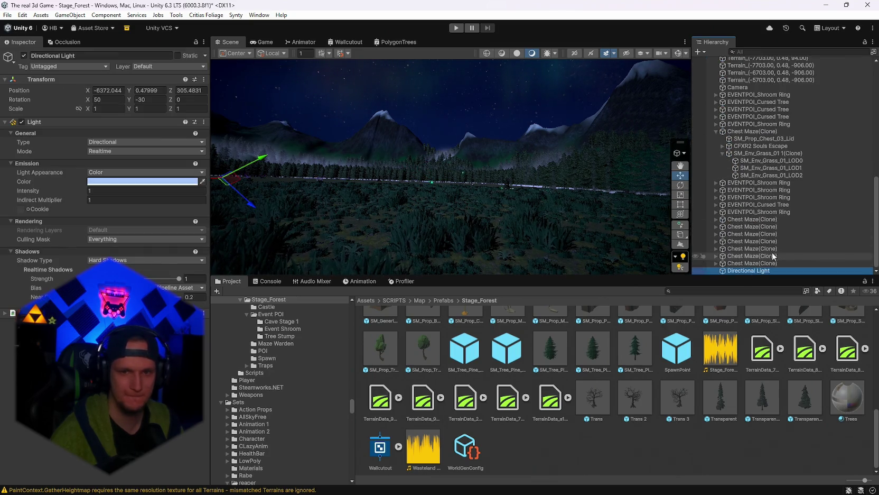
scroll(746, 79, "up", 10)
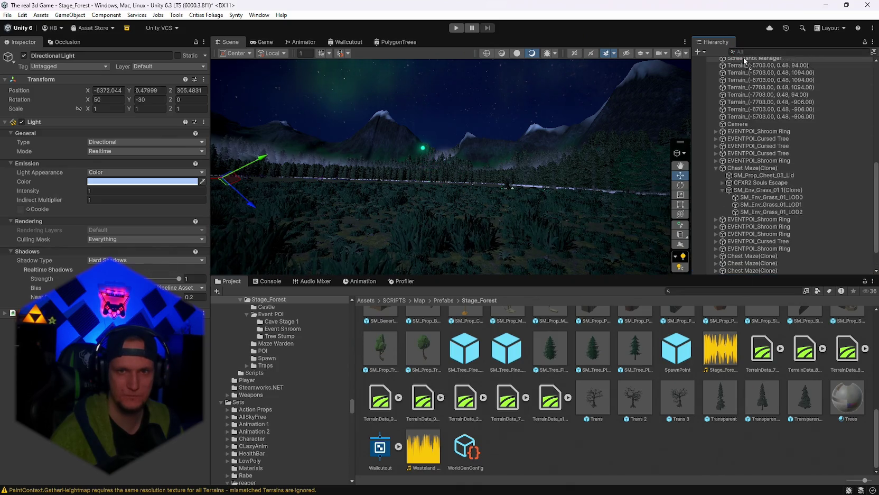
scroll(745, 62, "up", 5)
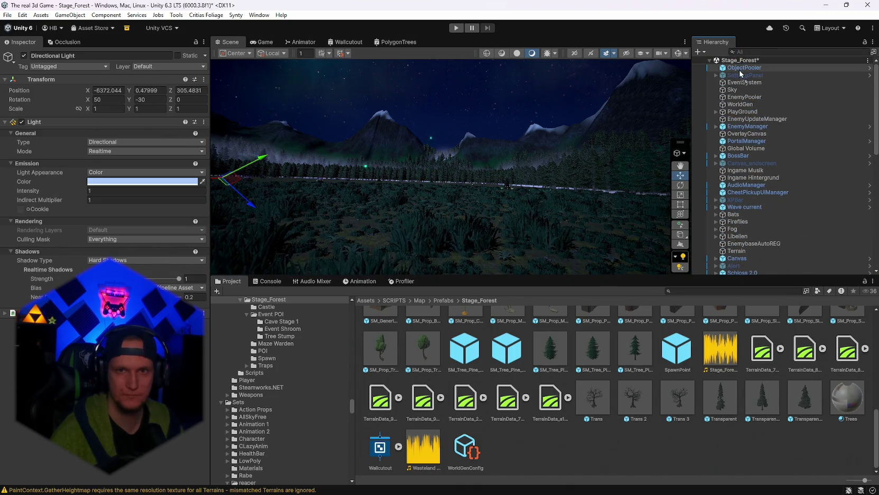
scroll(735, 67, "up", 1)
mouse_move(417, 143)
left_mouse_down()
mouse_move(431, 141)
mouse_move(250, 171)
left_mouse_up()
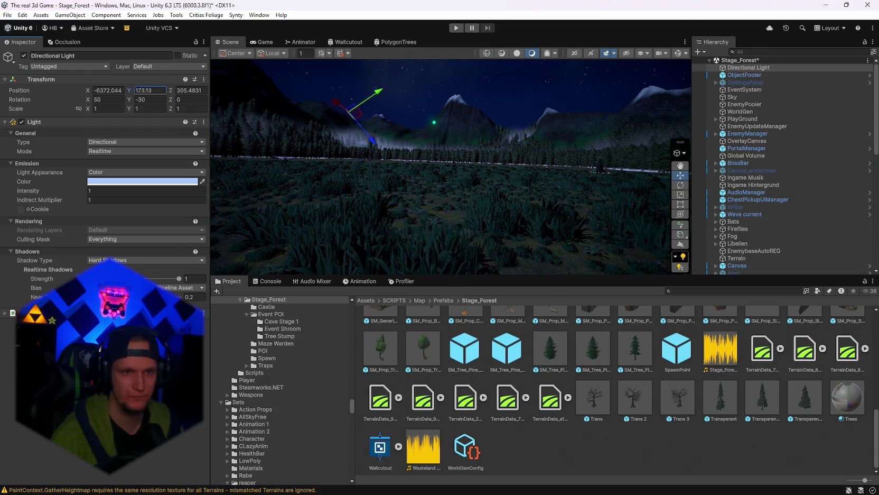
Step: Tilt the Directional Light's Rotation X to about 50° for the night lighting
key("f")
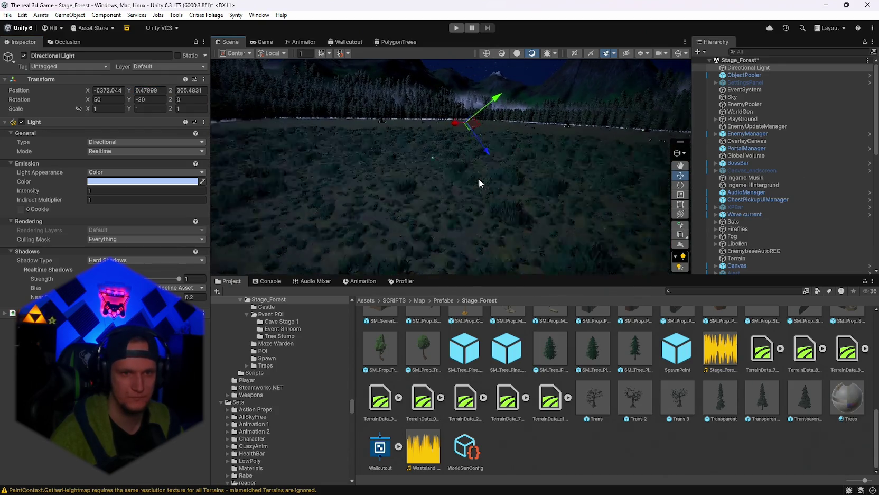
scroll(493, 169, "down", 5)
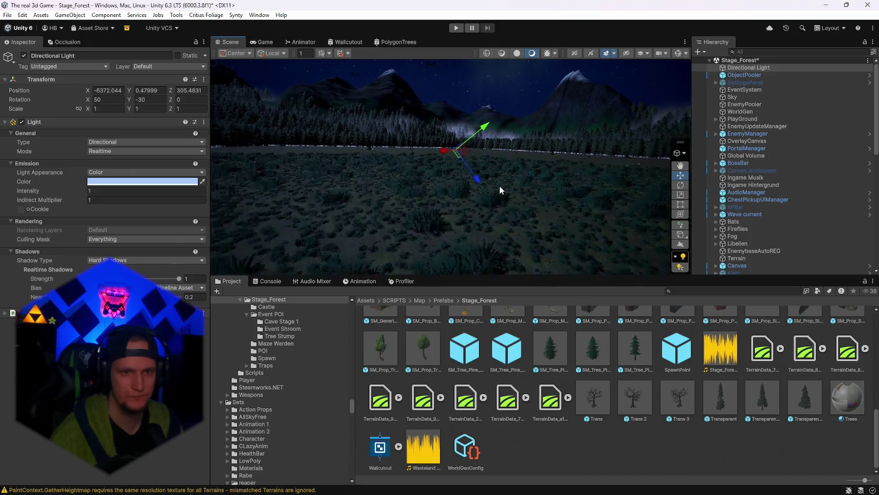
mouse_move(502, 212)
left_mouse_down()
mouse_move(404, 206)
mouse_move(471, 197)
mouse_move(402, 199)
mouse_move(562, 165)
left_mouse_up()
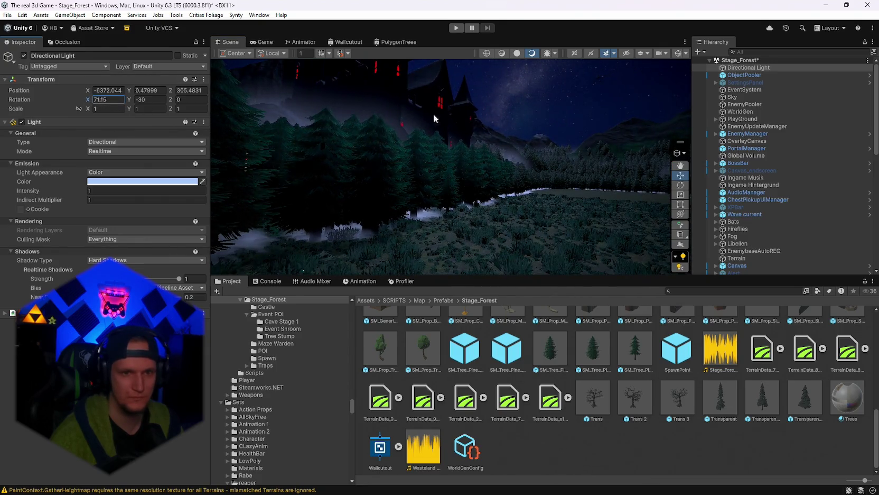
left_click_drag(434, 113, 294, 208)
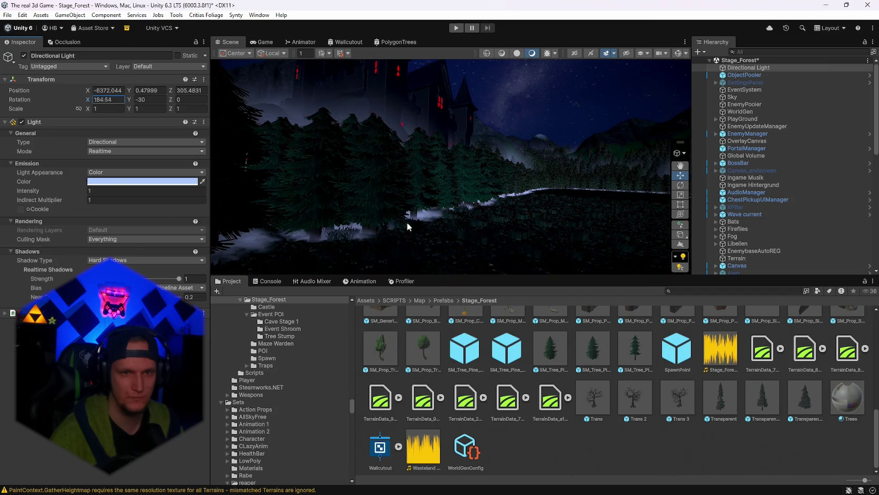
mouse_move(407, 226)
left_mouse_down()
mouse_move(554, 209)
mouse_move(312, 181)
left_mouse_up()
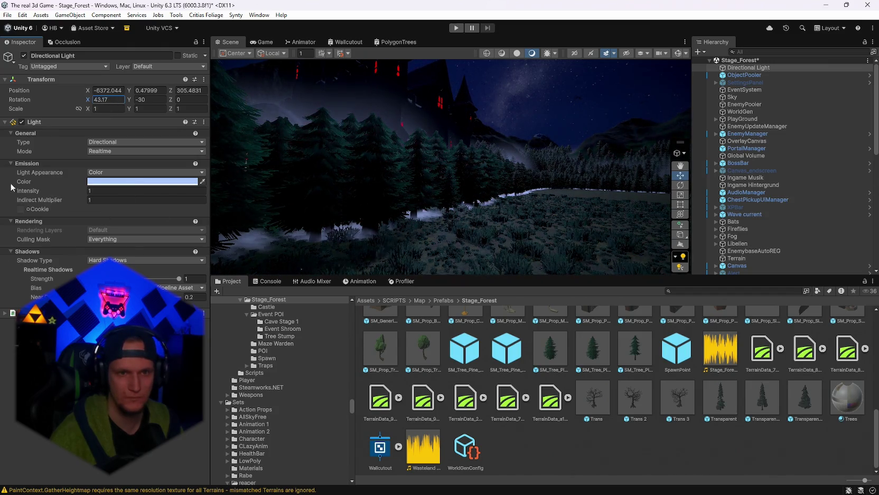
mouse_move(650, 184)
left_mouse_down()
mouse_move(629, 176)
mouse_move(780, 182)
left_mouse_up()
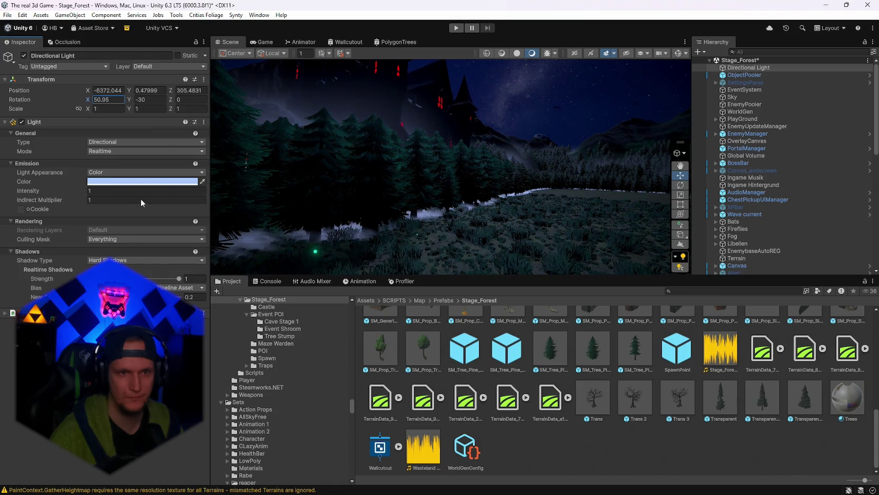
Step: Swing the light's Rotation Y to 264.1° and check the castle lighting
mouse_move(476, 217)
left_mouse_down()
mouse_move(492, 211)
mouse_move(510, 232)
mouse_move(518, 219)
mouse_move(491, 209)
left_mouse_up()
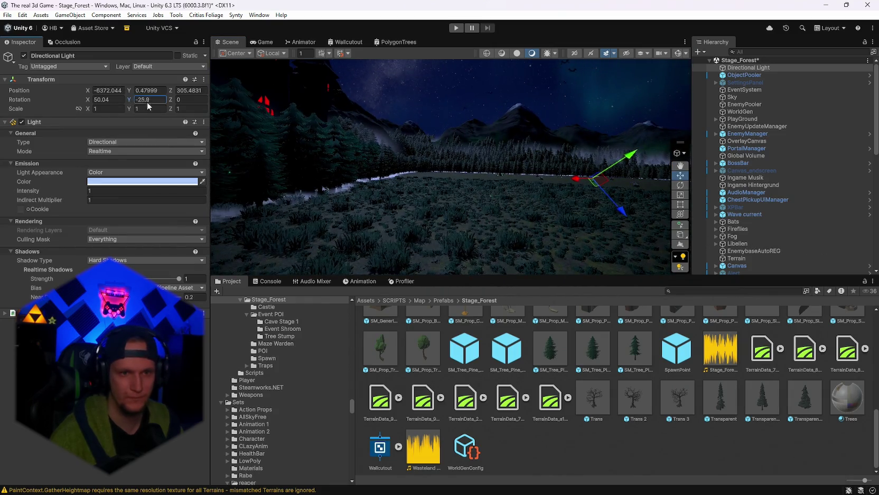
left_click_drag(148, 106, 445, 150)
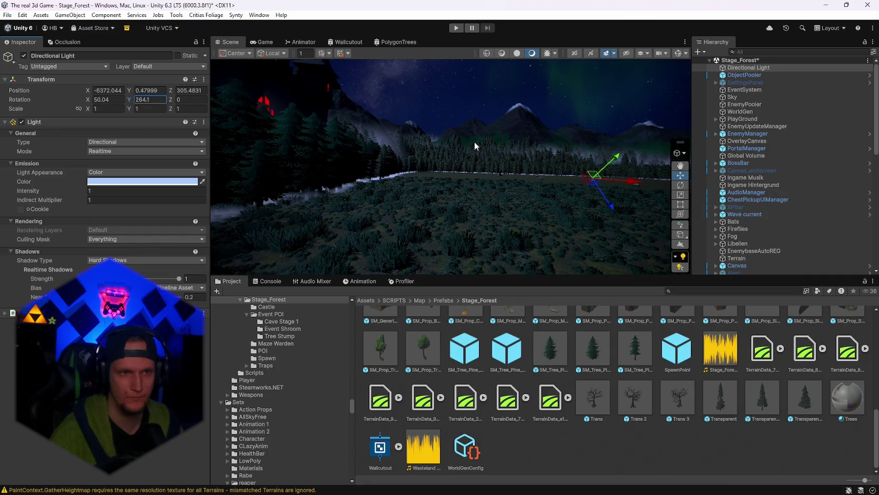
mouse_move(538, 158)
left_mouse_down()
mouse_move(518, 159)
mouse_move(559, 173)
mouse_move(284, 133)
mouse_move(242, 139)
left_mouse_up()
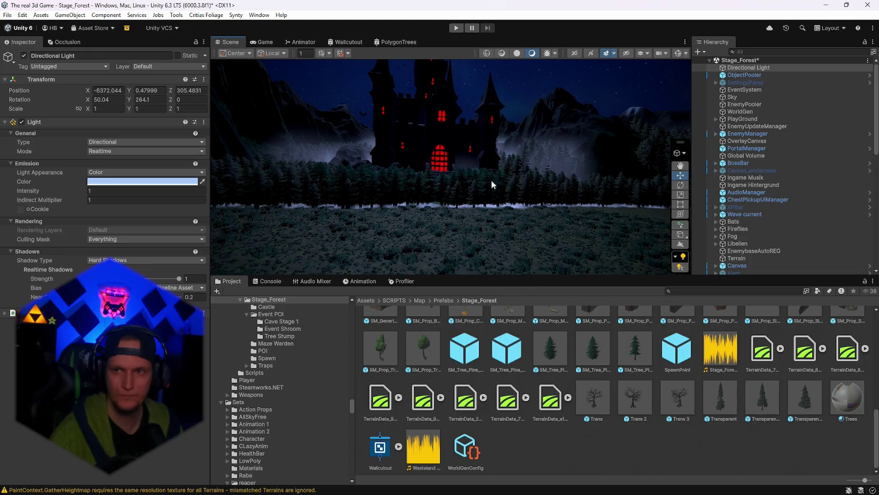
Step: Enter a new Directional Light Intensity, trying 0.45 first and settling on 0.67
key("f")
mouse_move(754, 256)
left_mouse_down()
mouse_move(771, 270)
mouse_move(709, 297)
left_mouse_up()
left_click(120, 191)
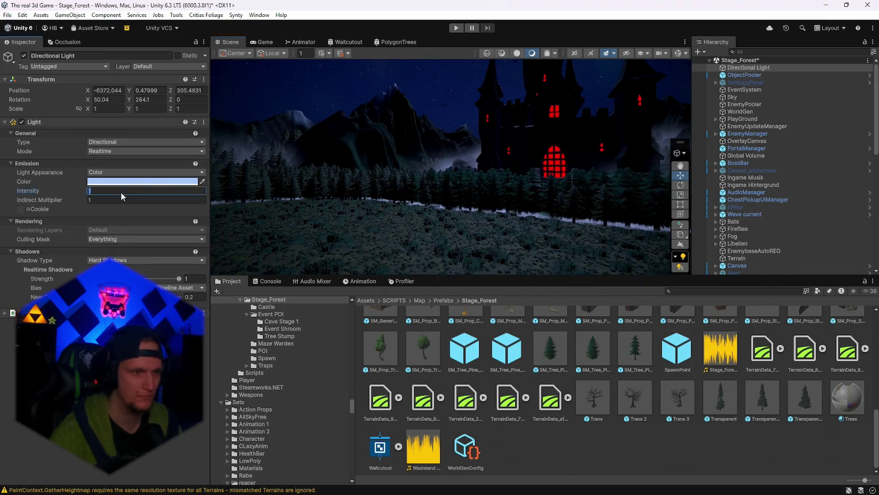
type("0.45")
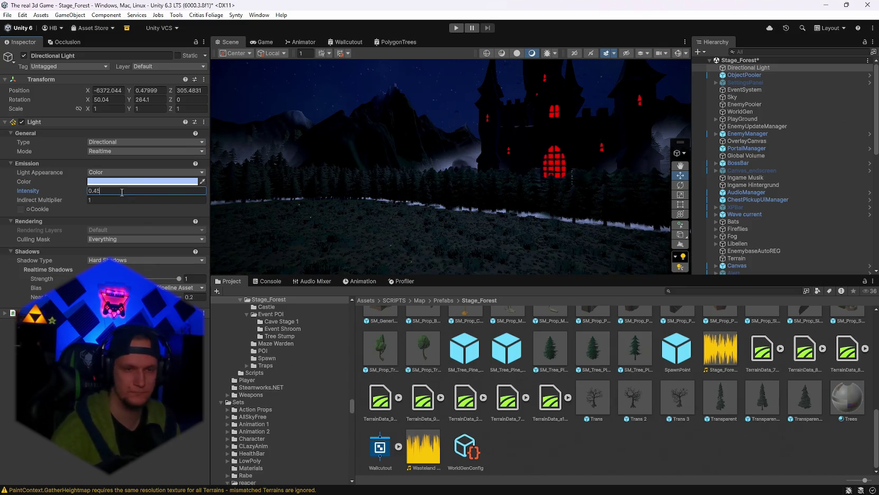
key("Return")
key("f")
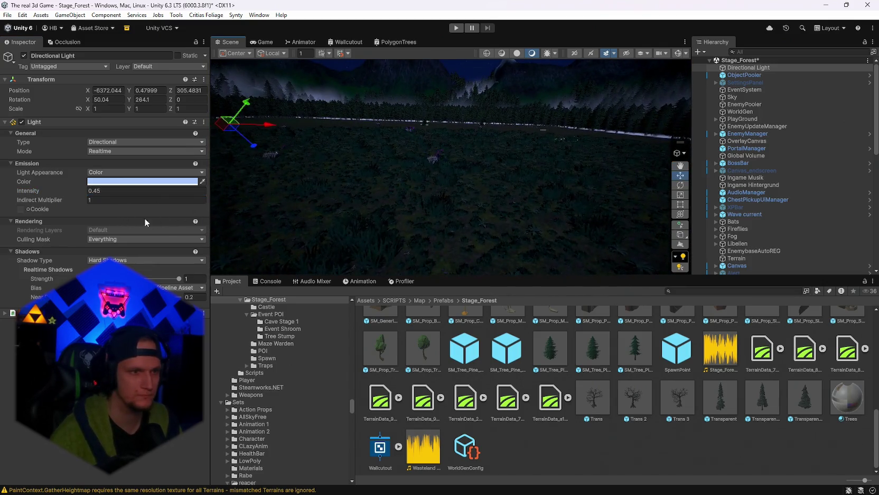
left_click(121, 190)
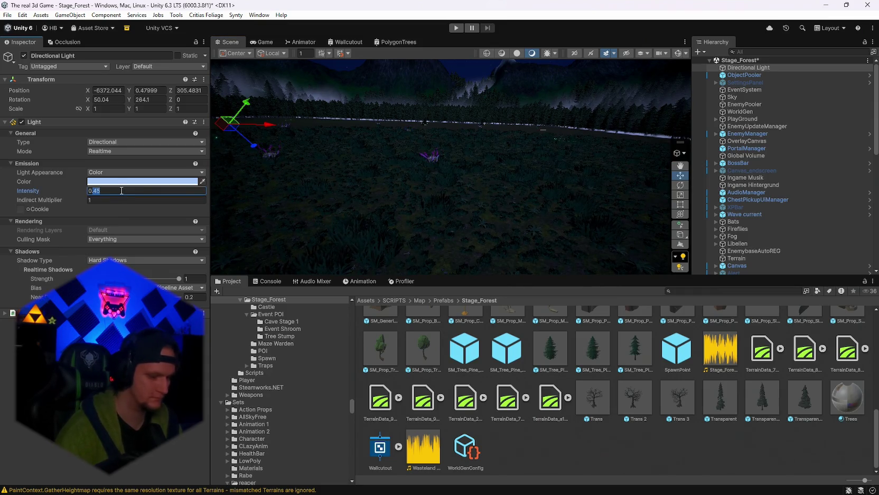
type("0.56")
key("BackSpace")
key("BackSpace")
type("67")
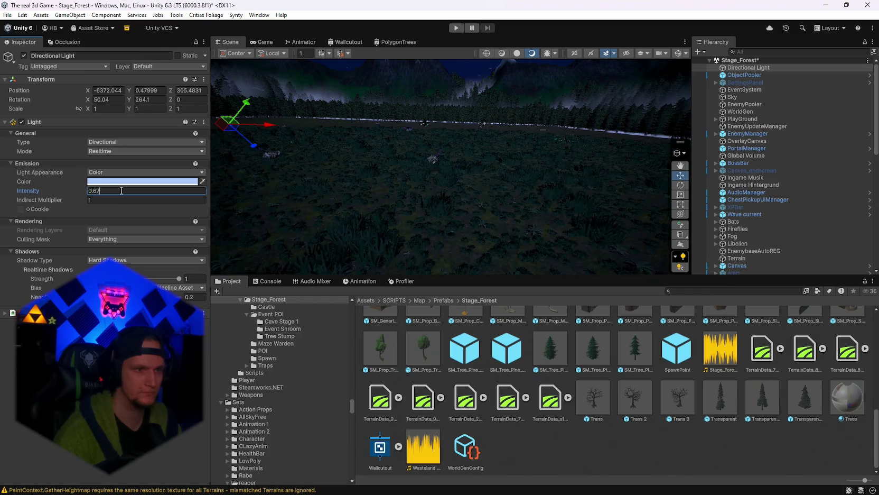
key("Return")
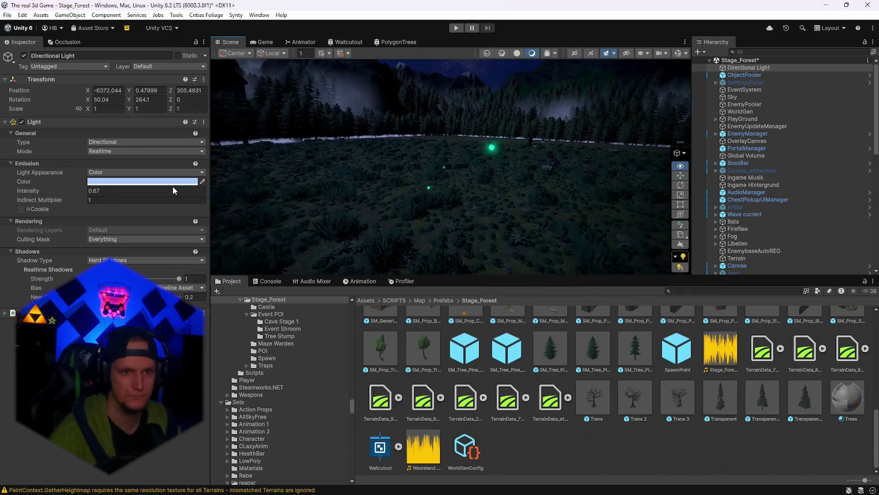
Step: Slightly adjust the shade of the Directional Light's colour
left_click_drag(280, 196, 280, 195)
left_click(135, 181)
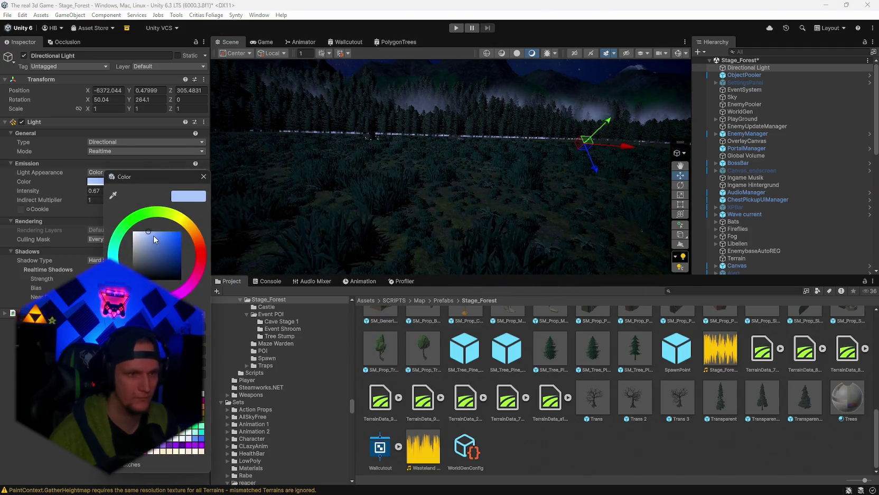
left_click_drag(154, 239, 149, 233)
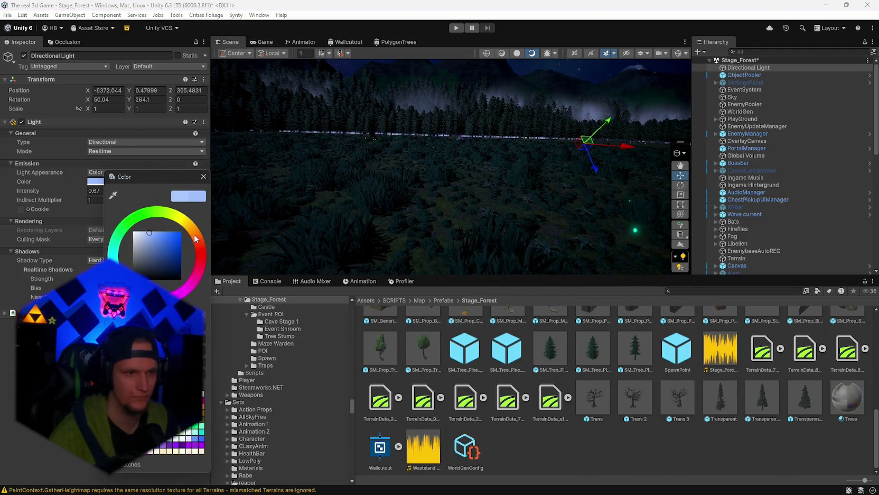
left_click(203, 177)
Step: Lower the light's Realtime Shadows Strength from 1 to 0.714
mouse_move(357, 163)
left_mouse_down()
mouse_move(438, 134)
mouse_move(637, 220)
mouse_move(685, 215)
mouse_move(737, 227)
mouse_move(849, 199)
mouse_move(412, 248)
mouse_move(479, 209)
mouse_move(436, 251)
mouse_move(377, 222)
mouse_move(349, 222)
left_mouse_up()
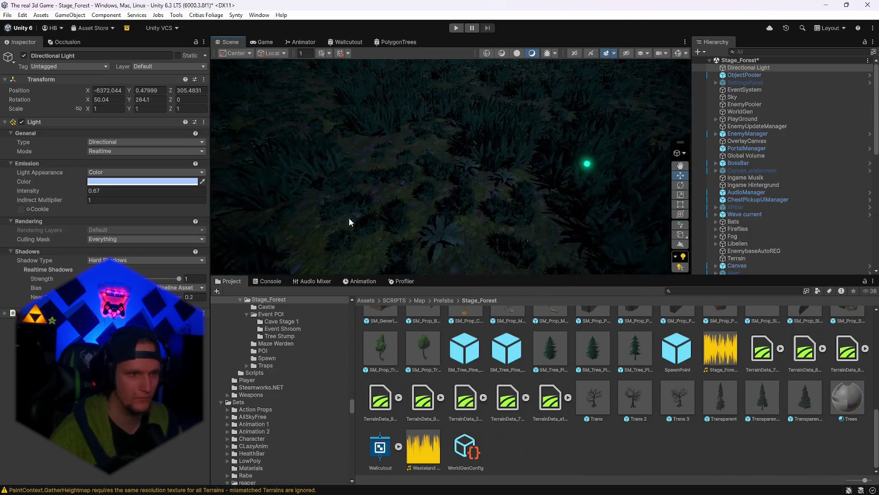
left_click_drag(172, 279, 156, 280)
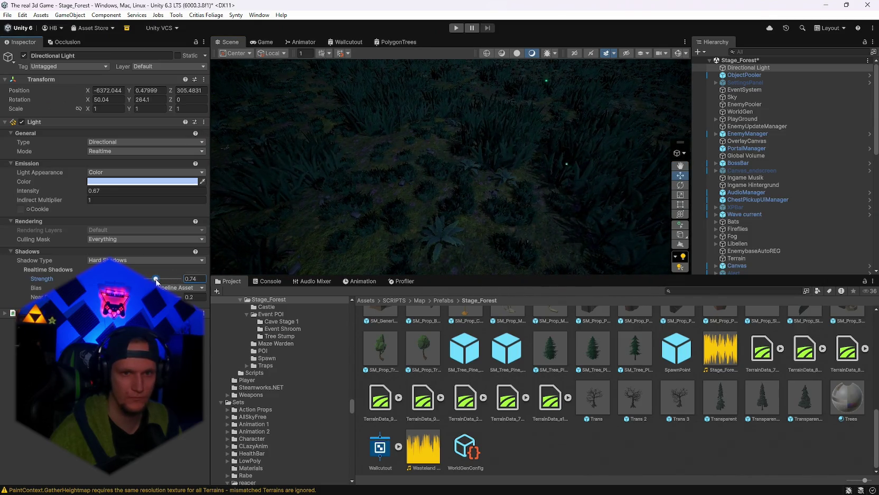
mouse_move(361, 224)
left_mouse_down()
mouse_move(475, 174)
mouse_move(681, 153)
mouse_move(718, 171)
mouse_move(579, 194)
mouse_move(586, 182)
mouse_move(629, 190)
mouse_move(549, 177)
mouse_move(535, 157)
mouse_move(713, 103)
mouse_move(389, 116)
mouse_move(200, 136)
left_mouse_up()
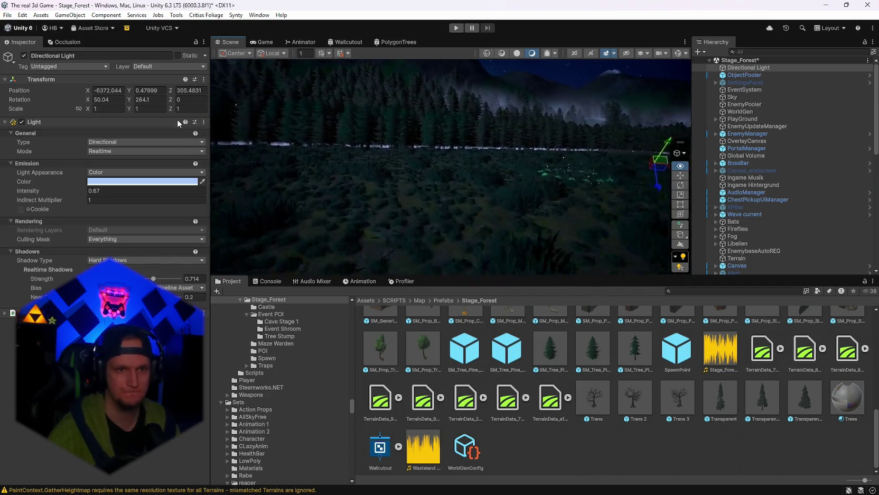
Step: Toggle the Scene view maximized and back, then select the FX_Fog_01 (6) fog effect
key("shift+space")
double_click(19, 42)
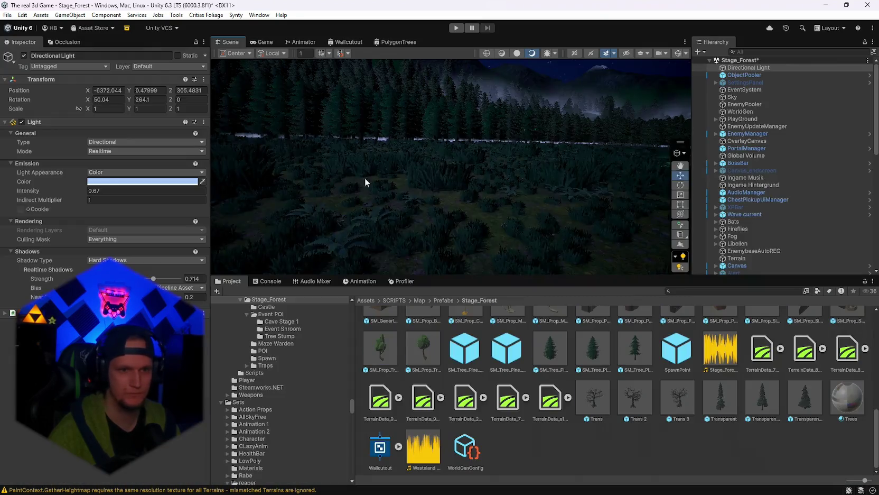
mouse_move(365, 177)
left_mouse_down()
mouse_move(333, 173)
mouse_move(435, 203)
mouse_move(492, 185)
mouse_move(409, 106)
mouse_move(417, 121)
left_mouse_up()
left_click(534, 218)
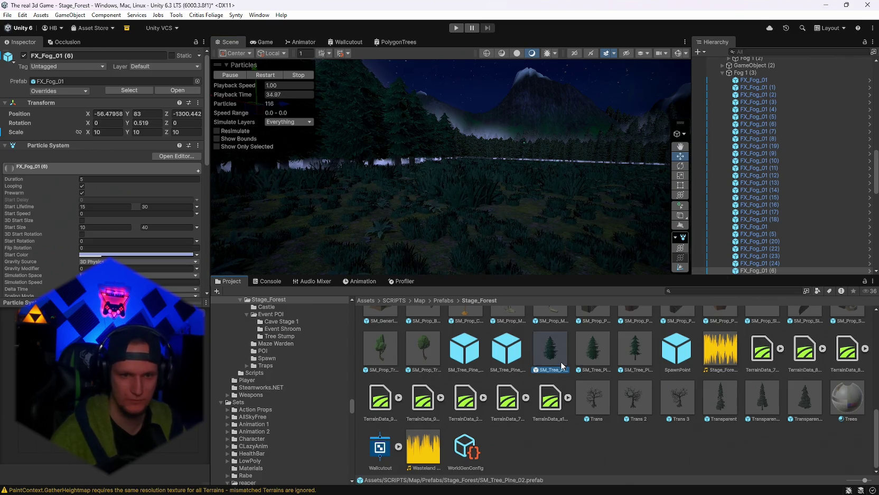
Step: Select the SM_Tree_Pine_02 prefab and look across the forest
left_click(550, 349)
left_click_drag(495, 264, 438, 186)
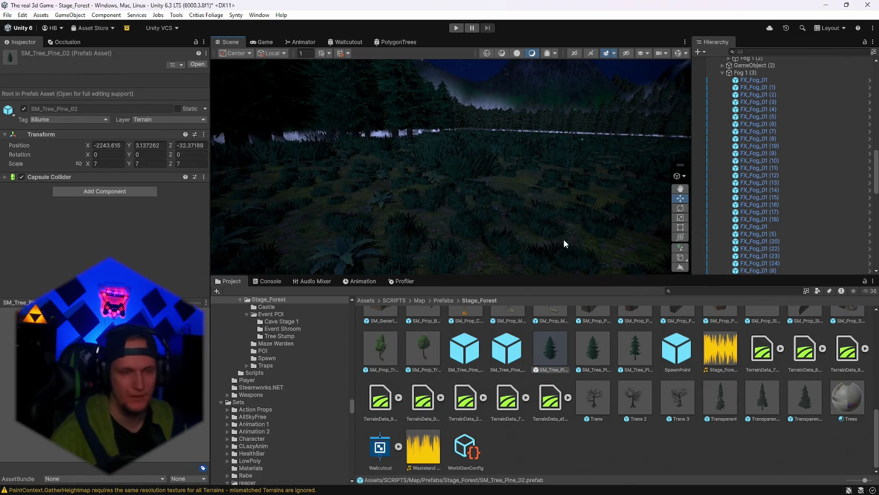
left_click_drag(534, 216, 529, 215)
scroll(615, 396, "up", 2)
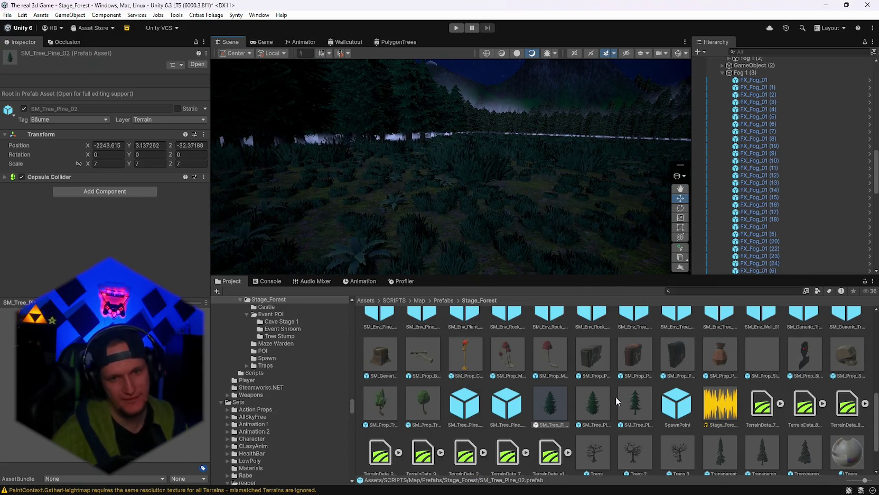
scroll(618, 401, "up", 2)
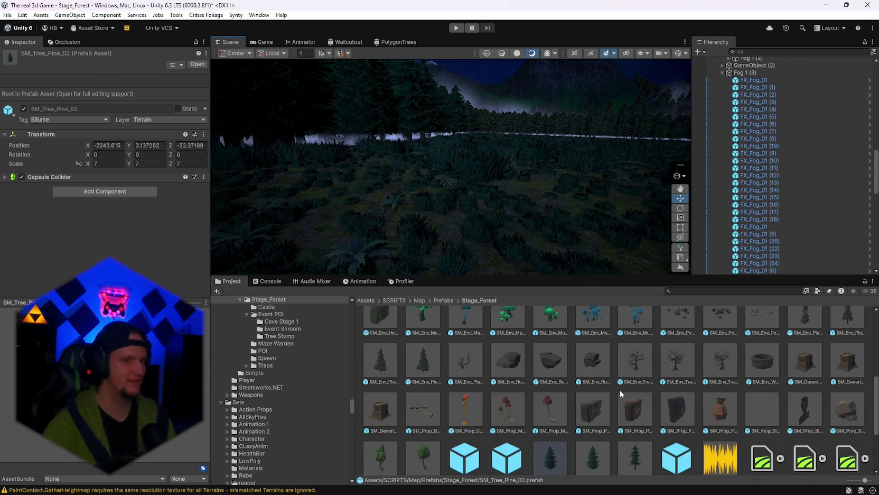
mouse_move(370, 220)
left_mouse_down()
mouse_move(553, 236)
mouse_move(530, 220)
mouse_move(585, 217)
mouse_move(574, 222)
left_mouse_up()
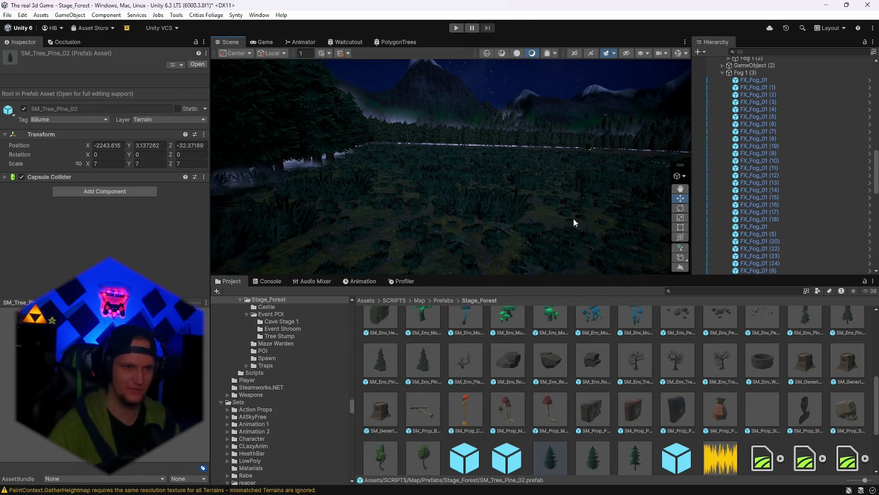
mouse_move(523, 188)
left_mouse_down()
mouse_move(476, 183)
mouse_move(548, 192)
left_mouse_up()
Step: Open the SM_Env_Grass_01 boden REal 1 prefab from the Stage_Forest prefabs in Prefab Mode
scroll(548, 375, "down", 2)
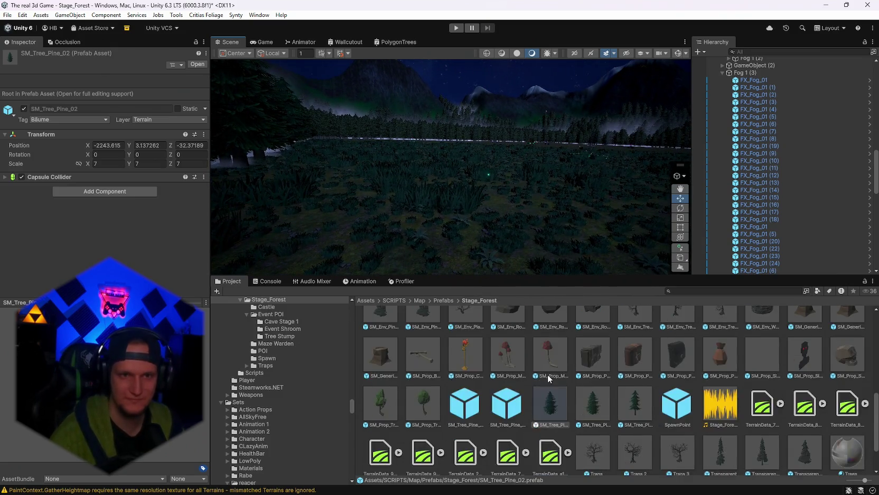
scroll(548, 374, "up", 5)
scroll(548, 383, "up", 3)
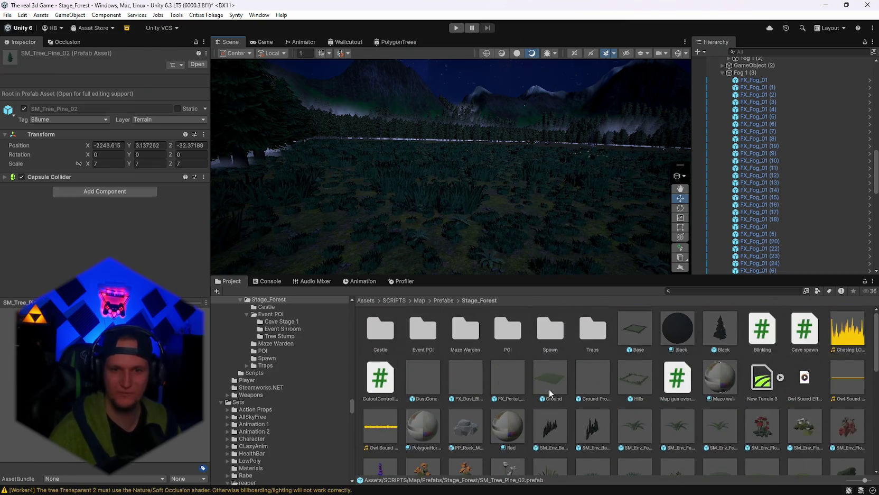
scroll(552, 387, "down", 5)
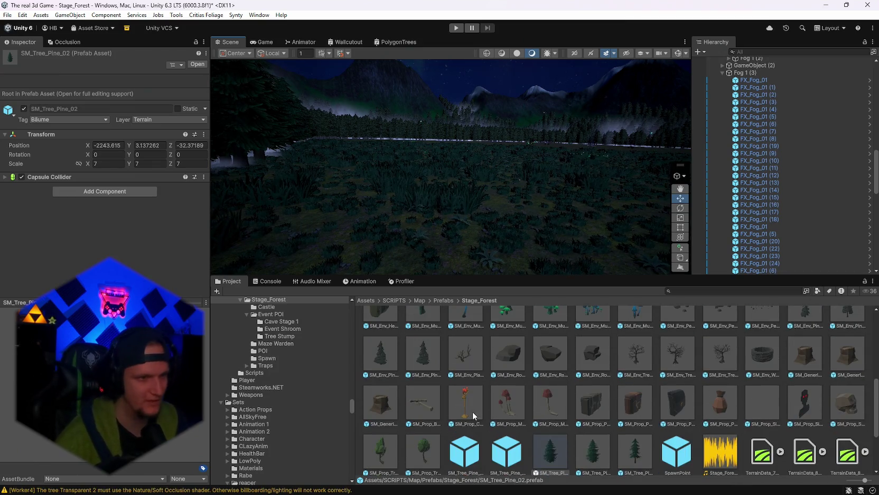
left_click_drag(598, 194, 584, 196)
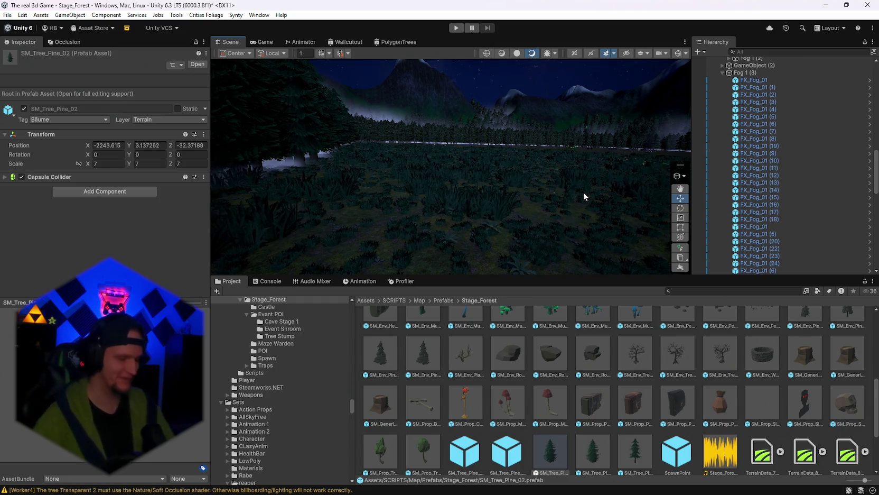
mouse_move(500, 132)
left_mouse_down()
mouse_move(406, 121)
mouse_move(447, 138)
left_mouse_up()
scroll(508, 391, "down", 3)
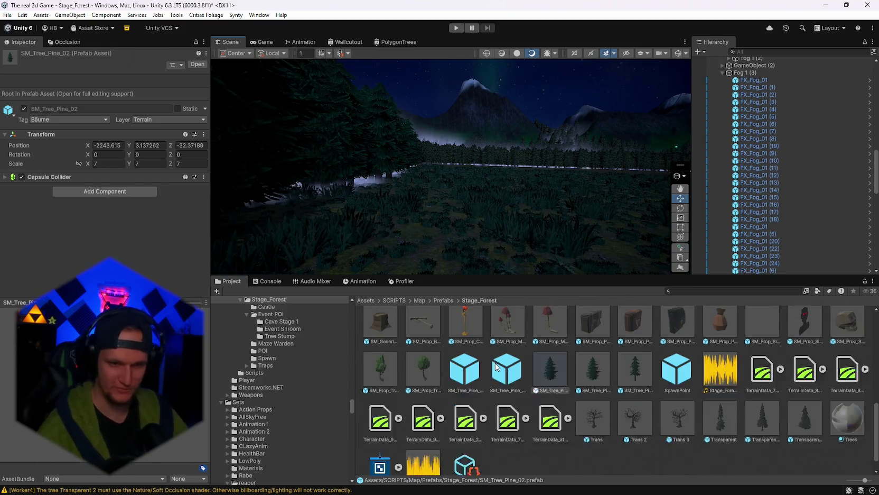
scroll(512, 393, "up", 4)
scroll(510, 388, "up", 1)
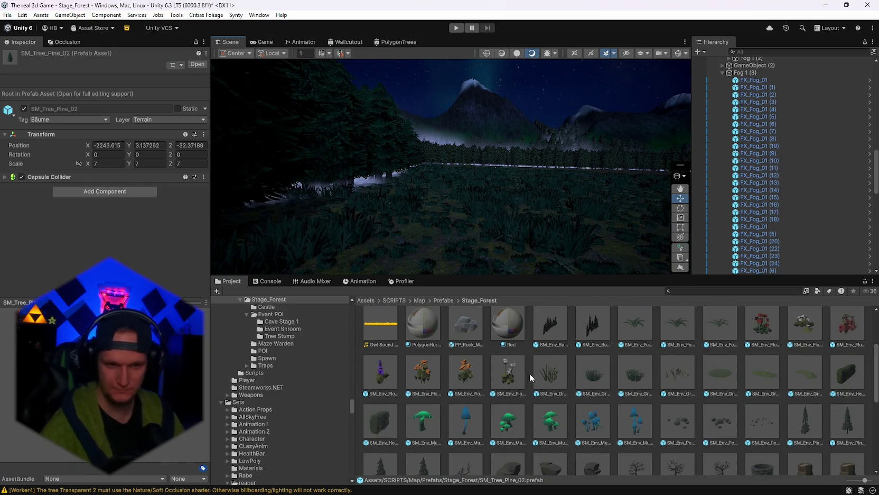
scroll(531, 373, "down", 3)
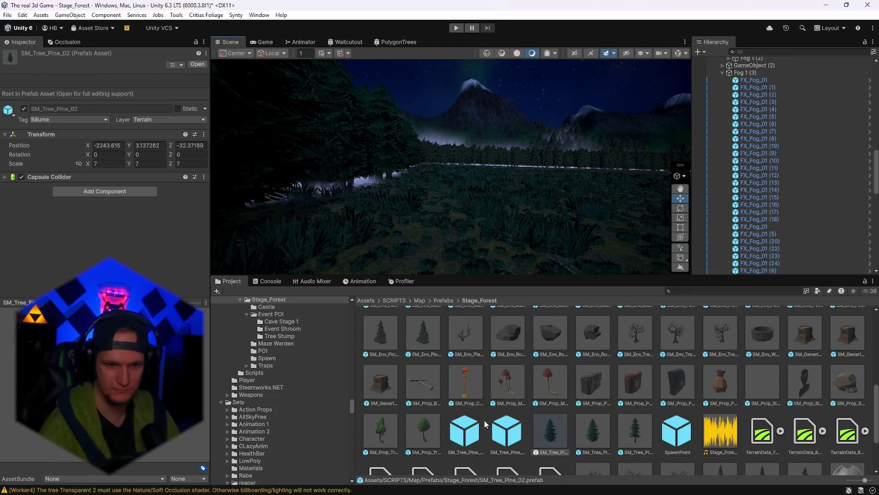
scroll(559, 449, "up", 4)
left_click(591, 377)
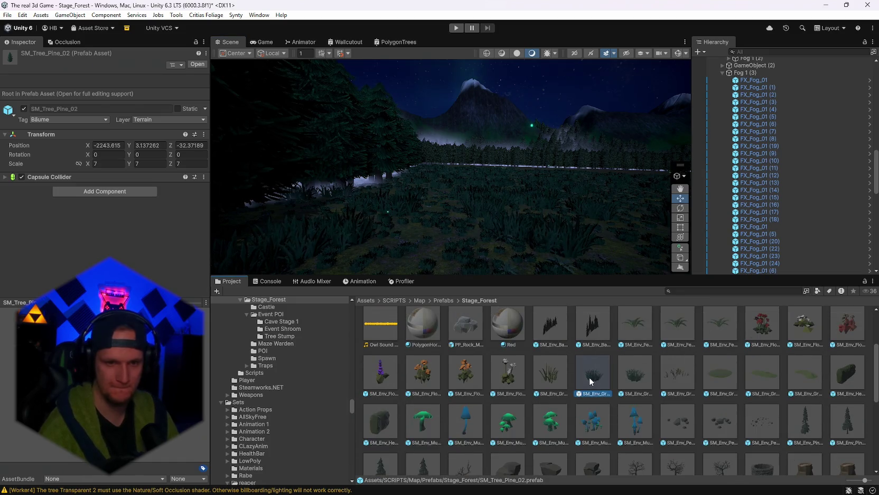
double_click(600, 376)
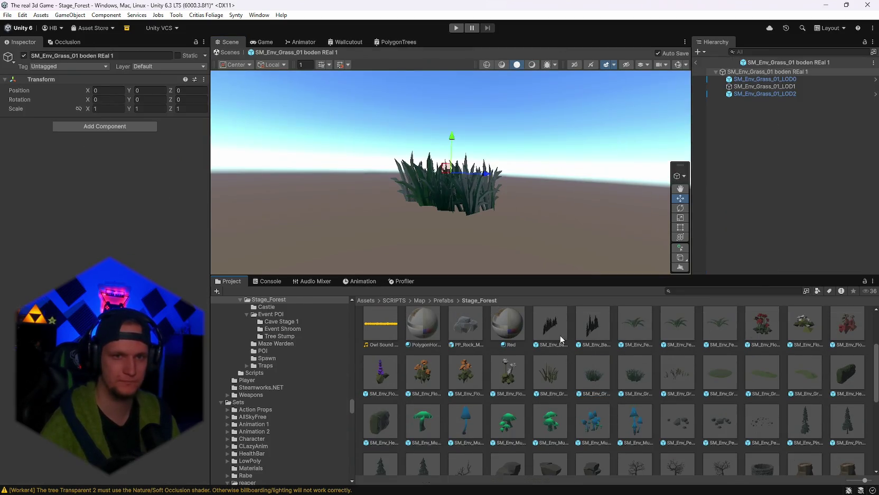
Step: Locate LOD0's Grass_Mat_01 material and show its properties back in the scene
left_click(754, 79)
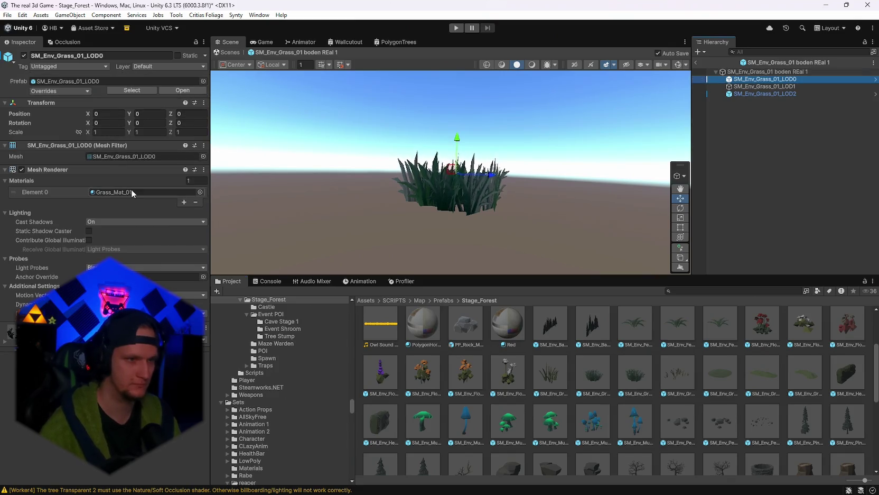
left_click(131, 192)
left_click(549, 331)
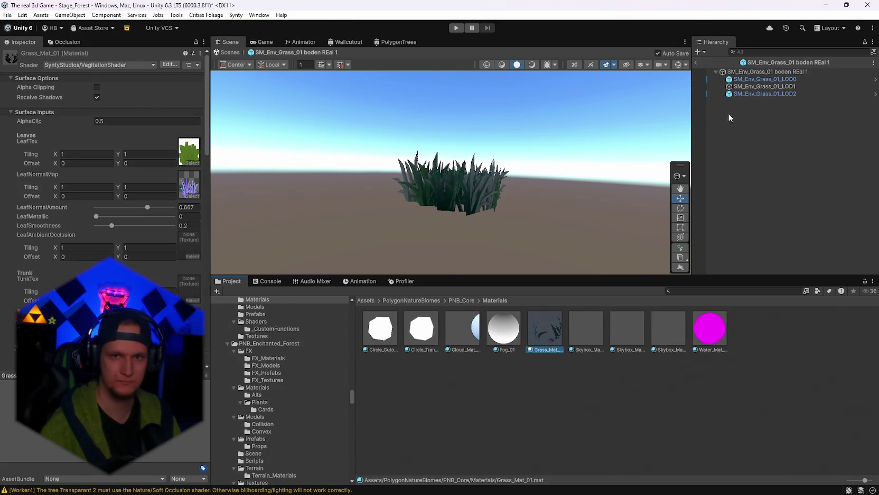
left_click(695, 63)
mouse_move(541, 191)
left_mouse_down()
mouse_move(448, 232)
mouse_move(473, 232)
mouse_move(494, 214)
left_mouse_up()
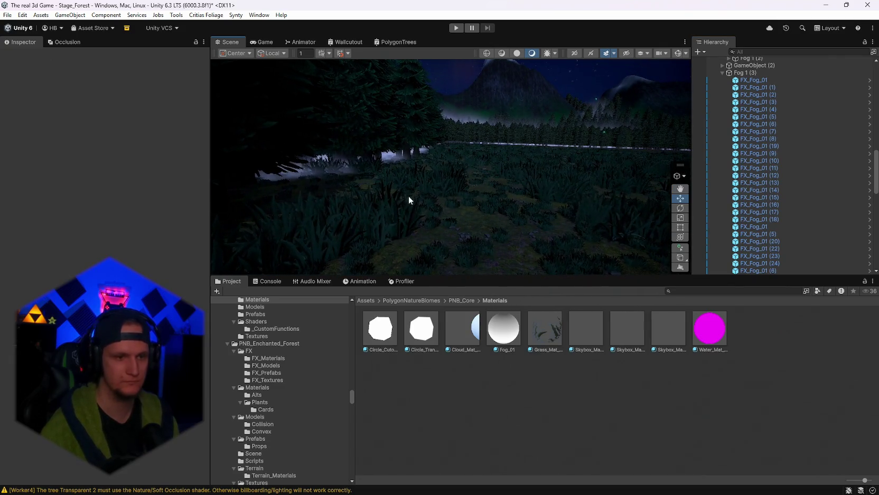
left_click(534, 341)
Step: Lighten Grass_Mat_01's LeafBaseColour and shift its hue toward green
left_click_drag(435, 275, 447, 381)
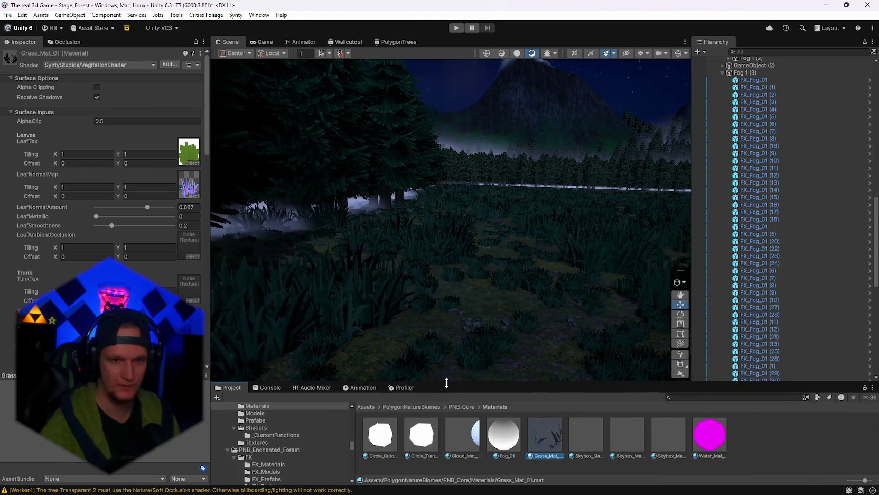
left_click_drag(692, 265, 739, 265)
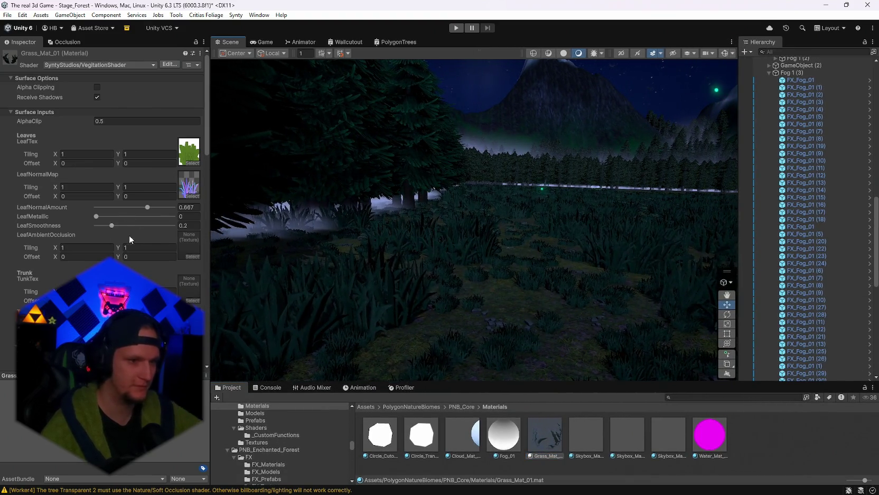
scroll(129, 235, "down", 5)
left_click(108, 242)
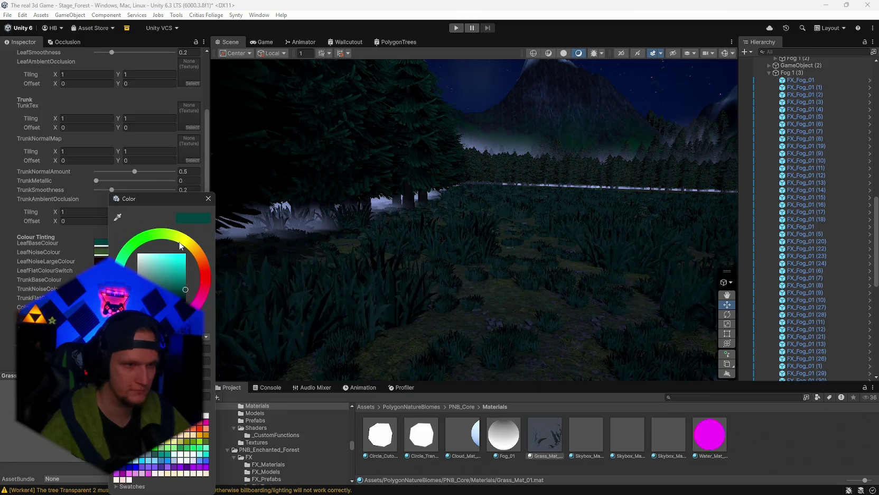
left_click_drag(183, 284, 179, 283)
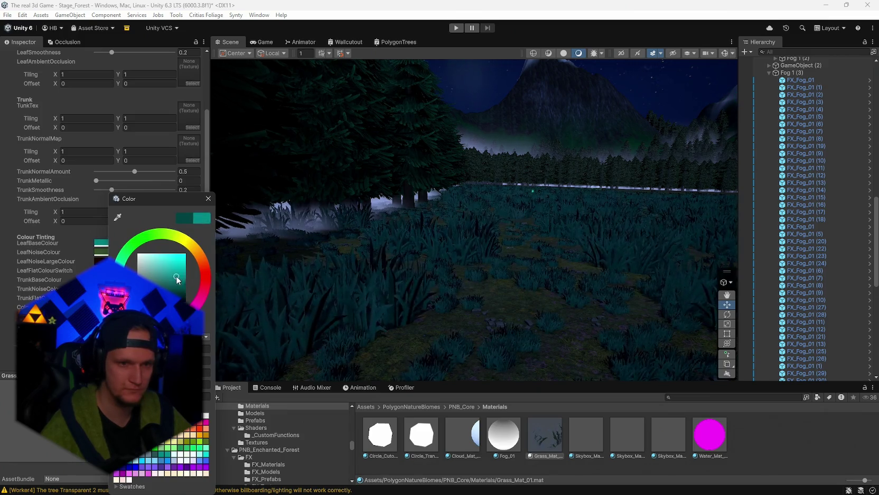
left_click(124, 259)
left_click_drag(125, 259, 121, 274)
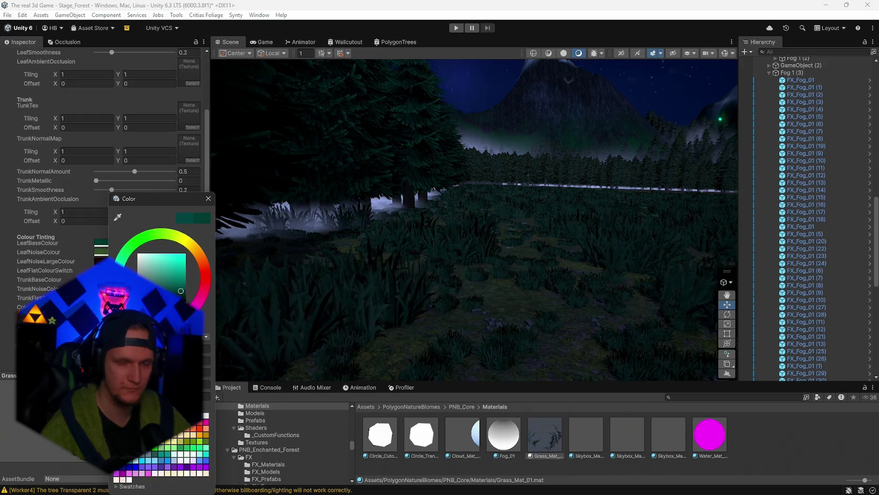
mouse_move(452, 275)
left_mouse_down()
mouse_move(408, 236)
mouse_move(444, 271)
mouse_move(394, 271)
mouse_move(387, 261)
mouse_move(401, 267)
mouse_move(12, 287)
mouse_move(9, 276)
mouse_move(291, 259)
mouse_move(465, 269)
left_mouse_up()
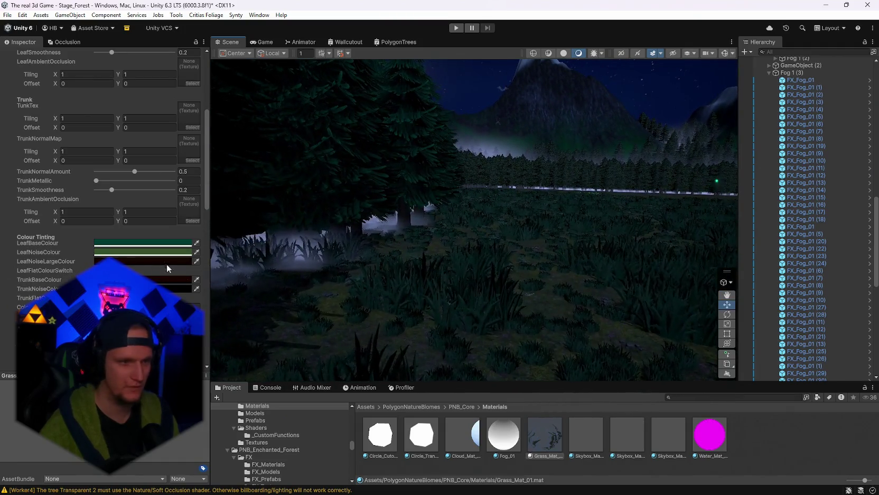
Step: Fine-tune the leaf base colour to RGB 17, 72, 54 and close the picker
left_click(119, 242)
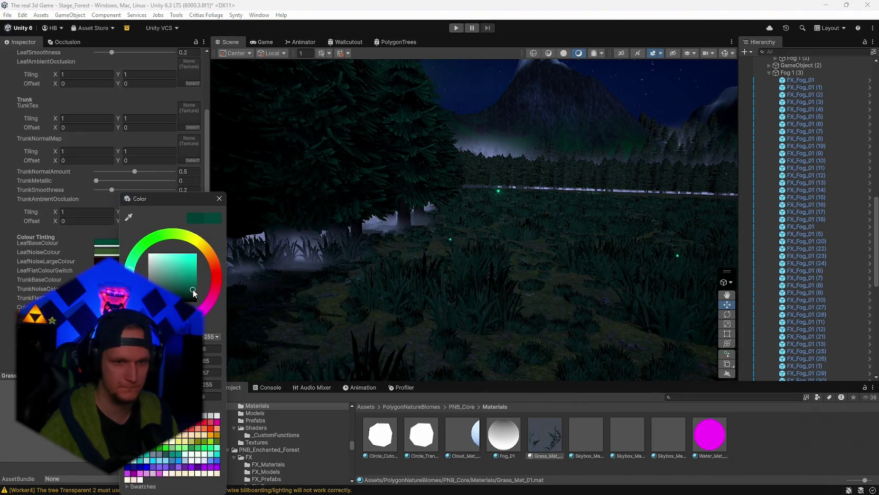
left_click_drag(192, 288, 186, 289)
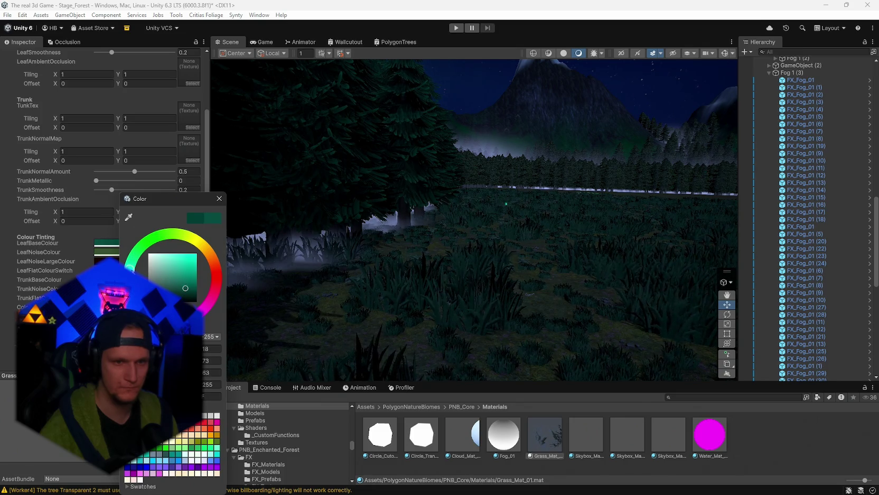
mouse_move(465, 281)
left_mouse_down()
mouse_move(380, 280)
mouse_move(492, 221)
mouse_move(454, 299)
mouse_move(449, 290)
mouse_move(626, 279)
mouse_move(535, 291)
mouse_move(522, 306)
mouse_move(573, 338)
mouse_move(563, 347)
mouse_move(646, 369)
mouse_move(506, 300)
mouse_move(475, 296)
left_mouse_up()
left_click(143, 243)
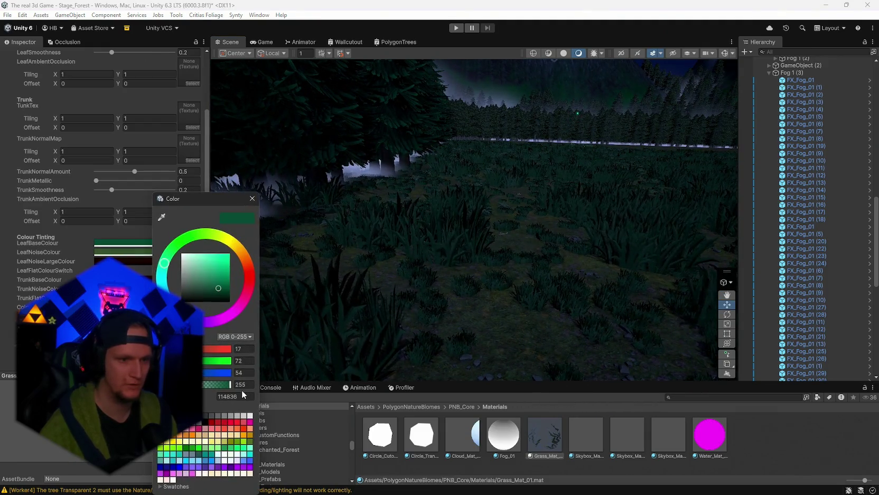
left_click(252, 199)
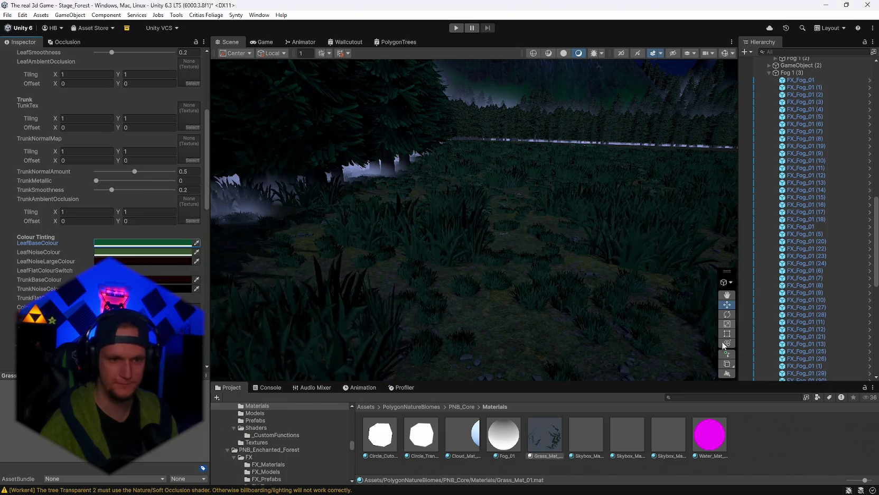
mouse_move(317, 270)
left_mouse_down()
mouse_move(528, 245)
mouse_move(493, 219)
mouse_move(525, 228)
mouse_move(530, 240)
left_mouse_up()
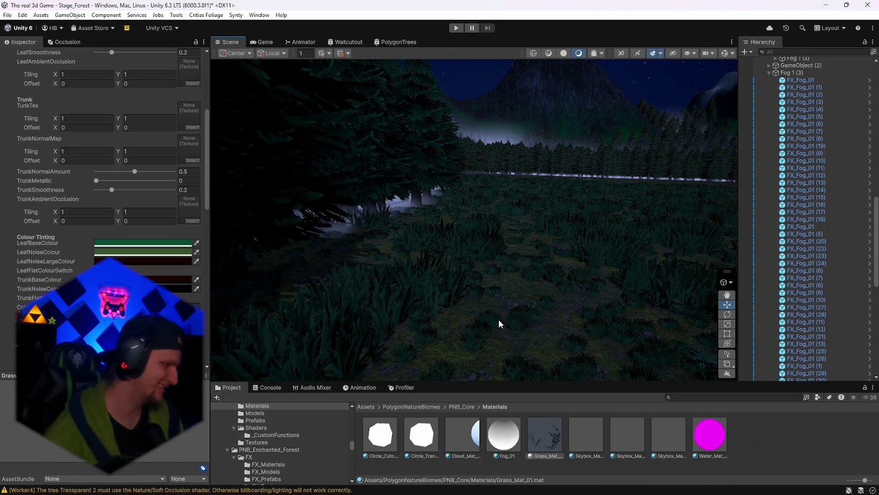
mouse_move(498, 319)
left_mouse_down()
mouse_move(507, 251)
mouse_move(531, 260)
left_mouse_up()
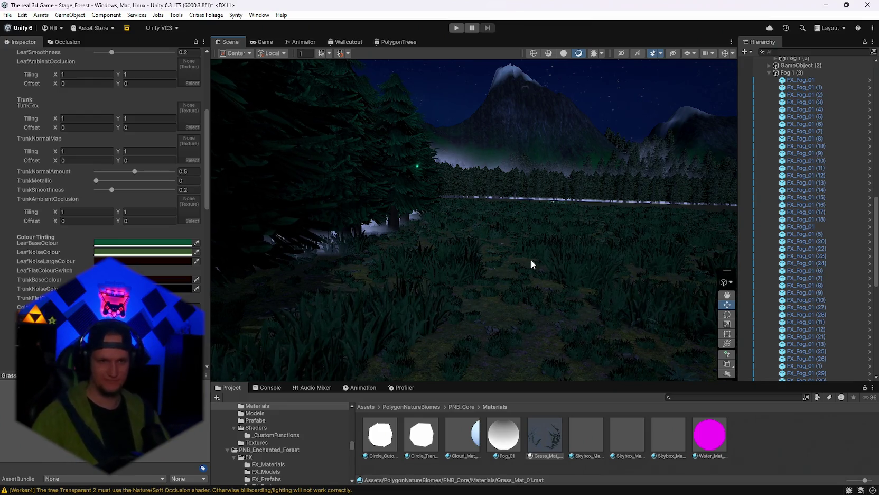
mouse_move(531, 260)
left_mouse_down()
mouse_move(215, 288)
mouse_move(53, 261)
mouse_move(79, 247)
mouse_move(82, 226)
mouse_move(526, 258)
left_mouse_up()
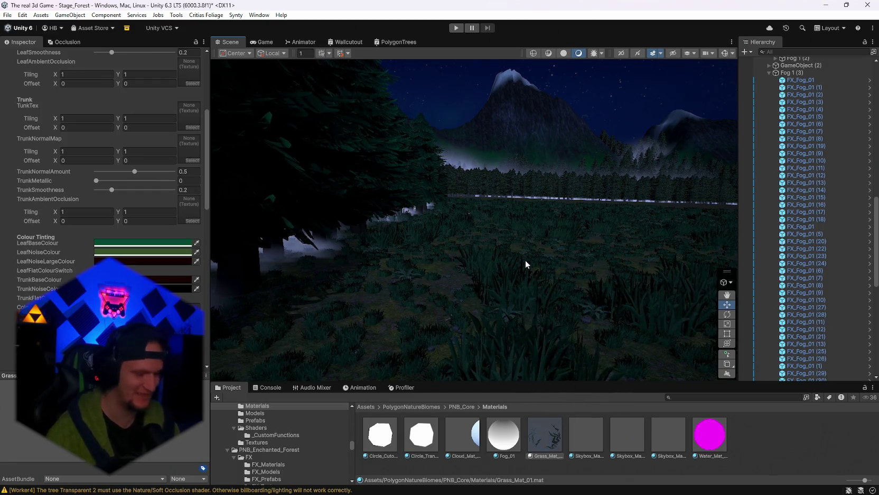
left_click_drag(495, 382, 495, 362)
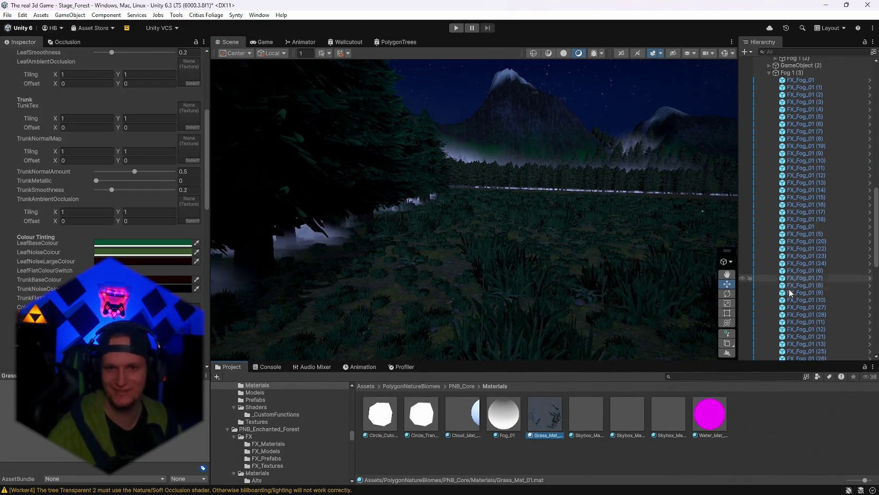
left_click(705, 375)
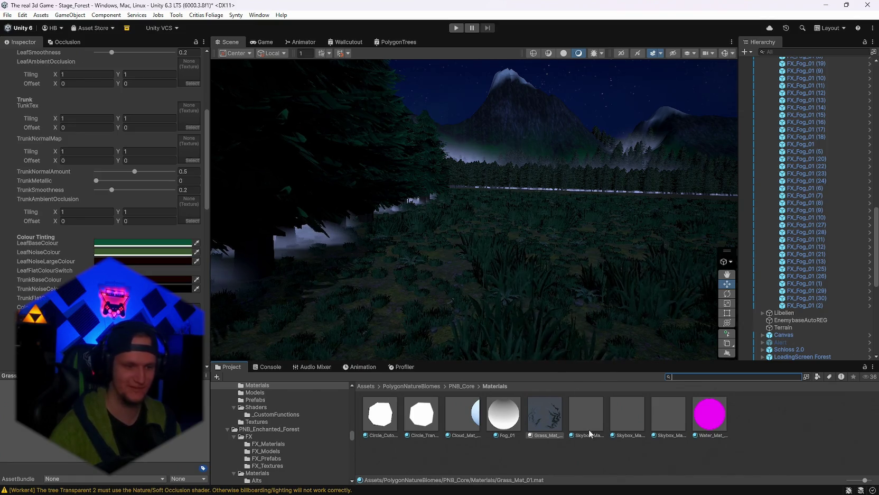
Step: Filter the Project window by 'stage_fore' to list the Stage_Forest folders, scene and audio clip
type("stage_")
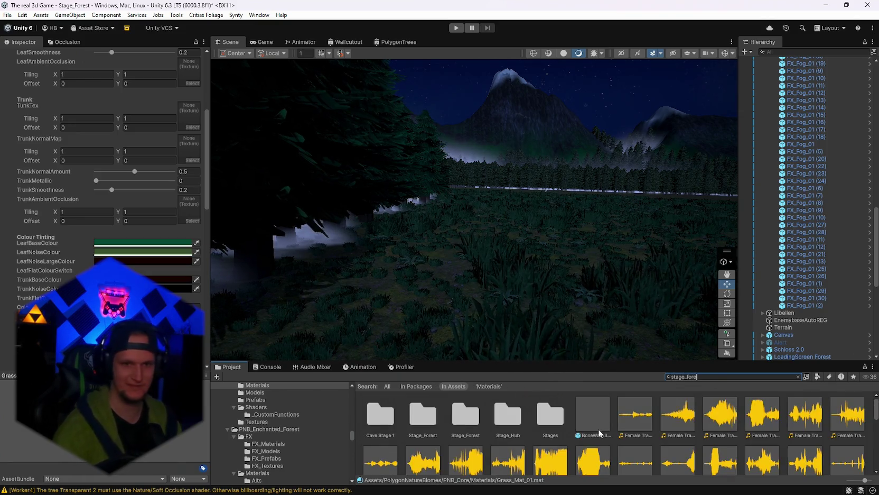
type("fore")
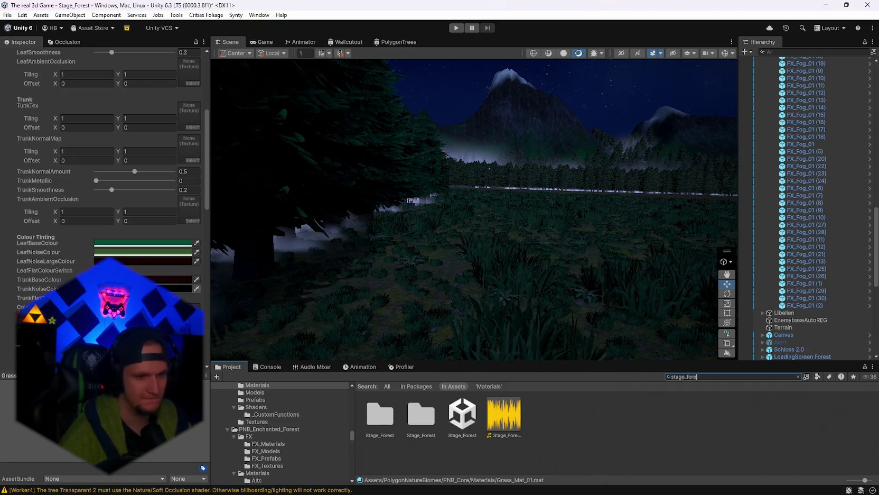
mouse_move(393, 273)
left_mouse_down()
mouse_move(506, 243)
mouse_move(554, 241)
mouse_move(463, 250)
mouse_move(830, 245)
mouse_move(10, 226)
left_mouse_up()
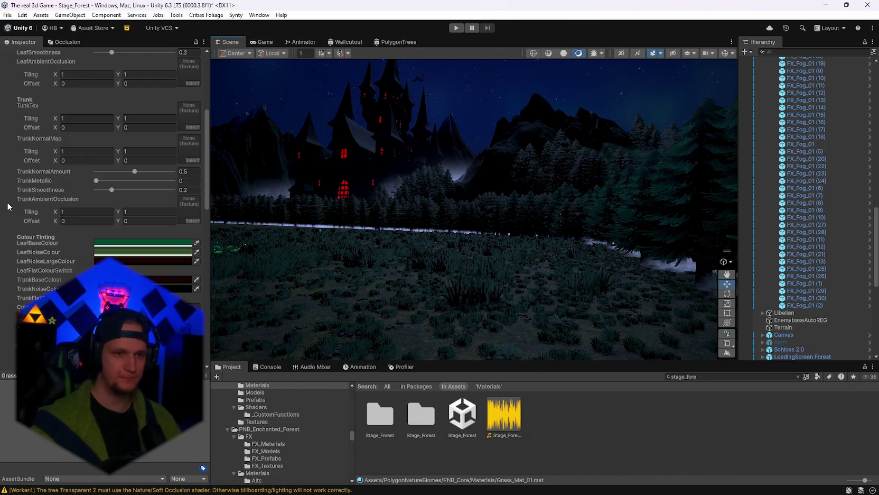
Step: Orbit the Scene view at grass level across the trees, mountains and castle
mouse_move(588, 235)
left_mouse_down()
mouse_move(280, 281)
mouse_move(437, 311)
left_mouse_up()
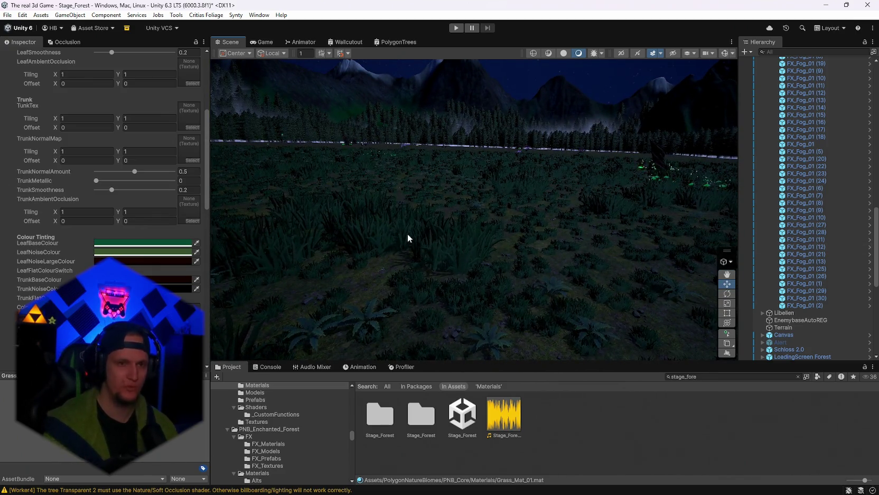
mouse_move(412, 232)
left_mouse_down()
mouse_move(249, 229)
mouse_move(236, 216)
mouse_move(232, 228)
left_mouse_up()
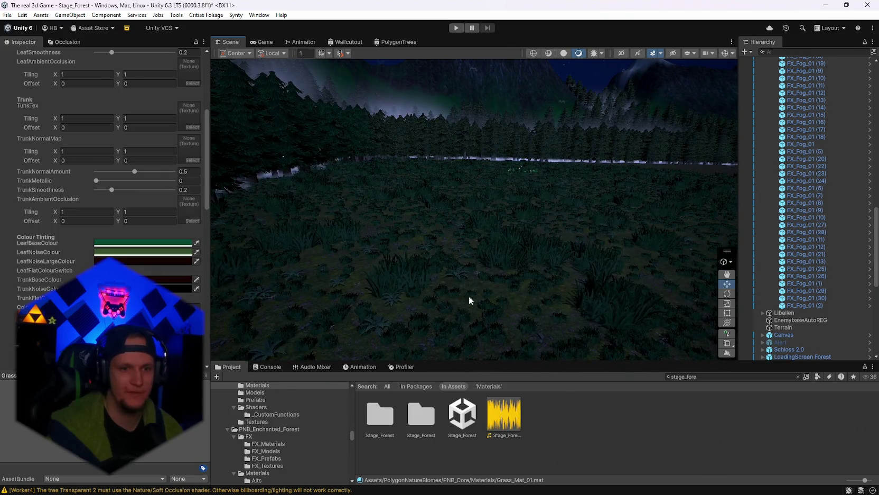
mouse_move(370, 222)
left_mouse_down()
mouse_move(422, 231)
mouse_move(532, 223)
mouse_move(533, 181)
mouse_move(457, 249)
mouse_move(352, 251)
mouse_move(377, 227)
mouse_move(608, 243)
left_mouse_up()
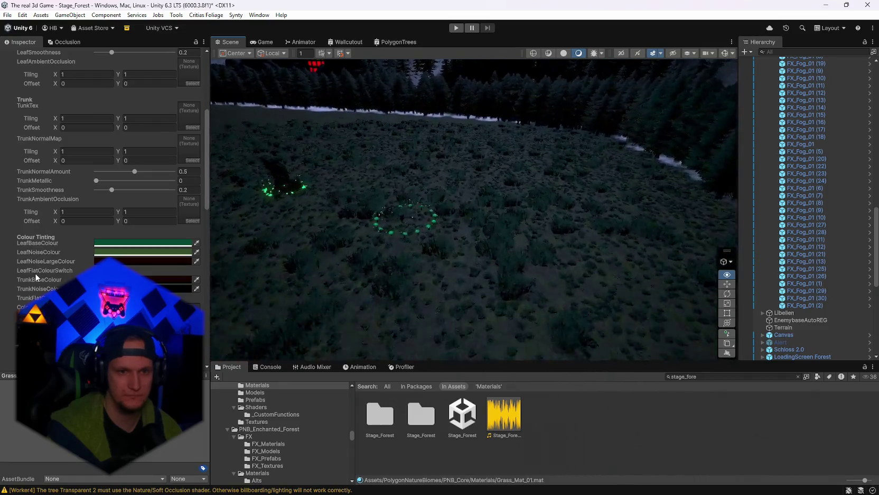
mouse_move(737, 241)
left_mouse_down()
mouse_move(659, 245)
mouse_move(586, 233)
mouse_move(693, 233)
mouse_move(632, 239)
left_mouse_up()
Step: Scroll the Hierarchy to the top and bring up its + Create object menu
scroll(772, 278, "down", 5)
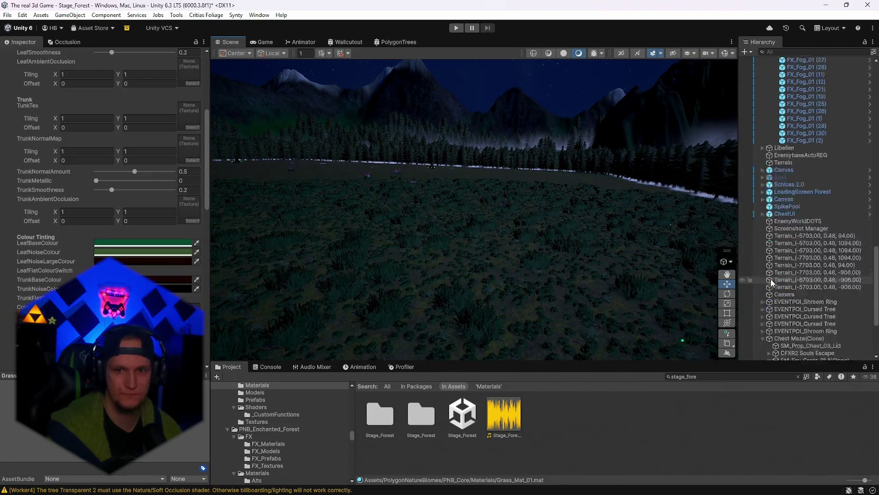
scroll(793, 288, "up", 5)
scroll(798, 289, "up", 10)
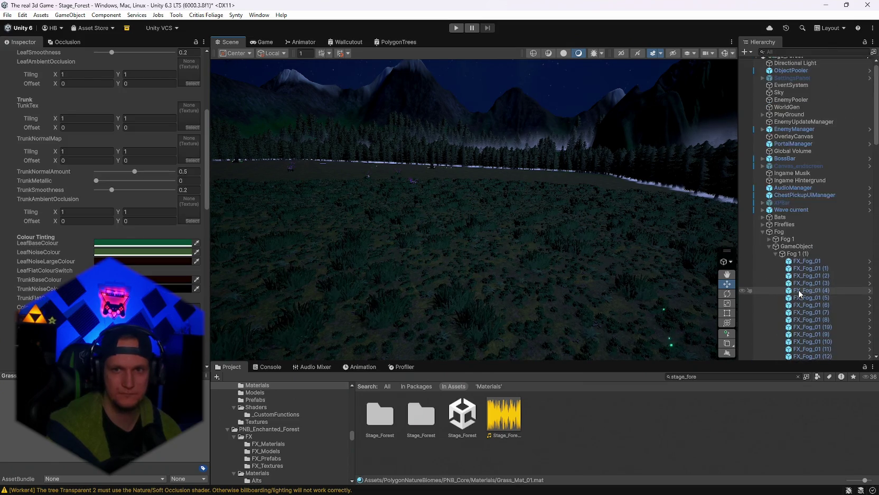
left_click(747, 52)
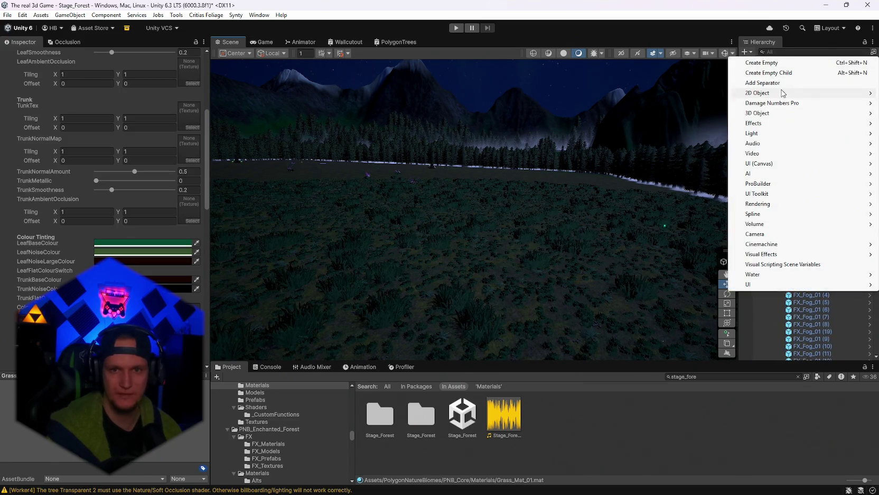
Step: Add a new Camera, orbit toward the glowing green fog ring, and select the Directional Light
left_click(755, 234)
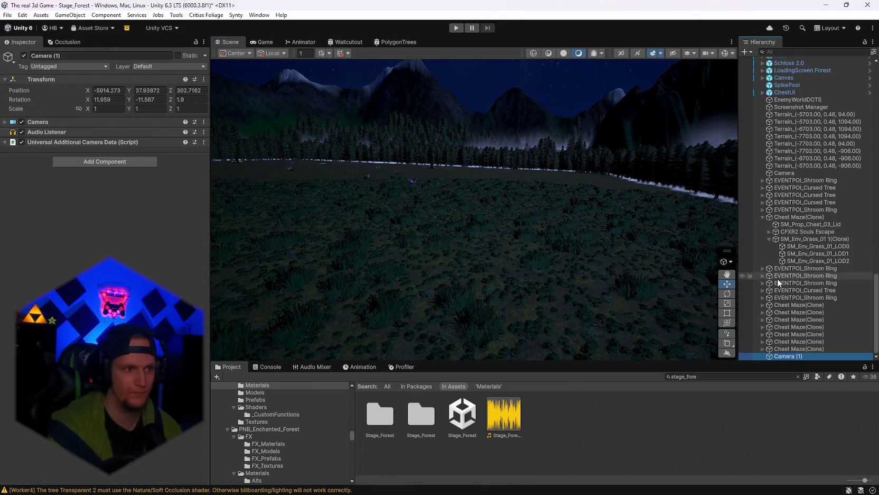
mouse_move(529, 218)
left_mouse_down()
mouse_move(361, 219)
mouse_move(370, 243)
mouse_move(359, 271)
mouse_move(340, 250)
left_mouse_up()
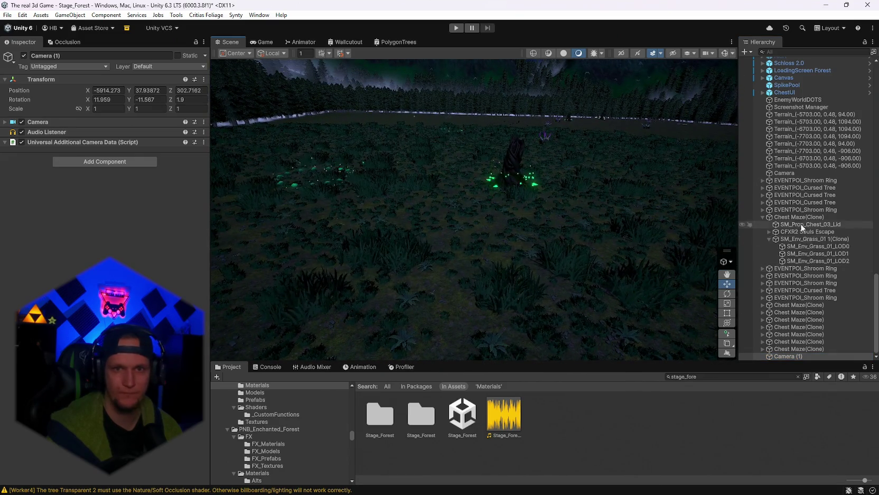
scroll(799, 225, "up", 10)
scroll(809, 223, "up", 10)
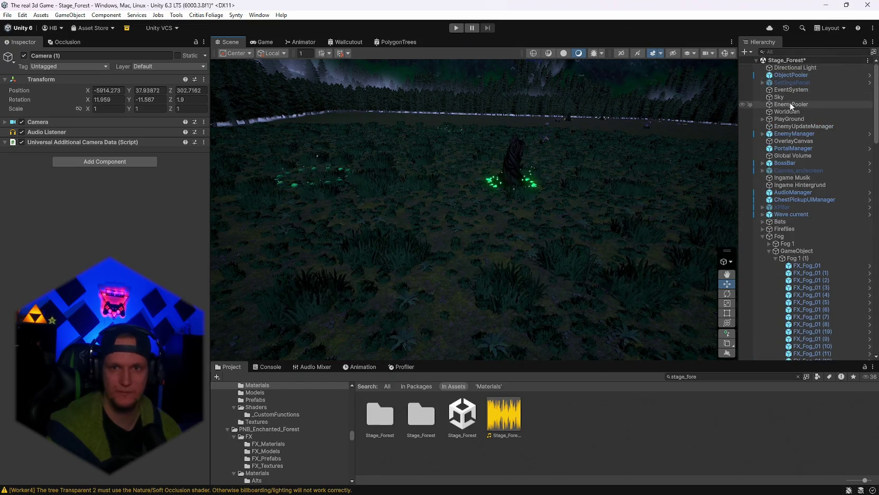
left_click(791, 68)
Step: Lower the Directional Light intensity to 0.45 and orbit the forest to check the darker night
left_click(114, 190)
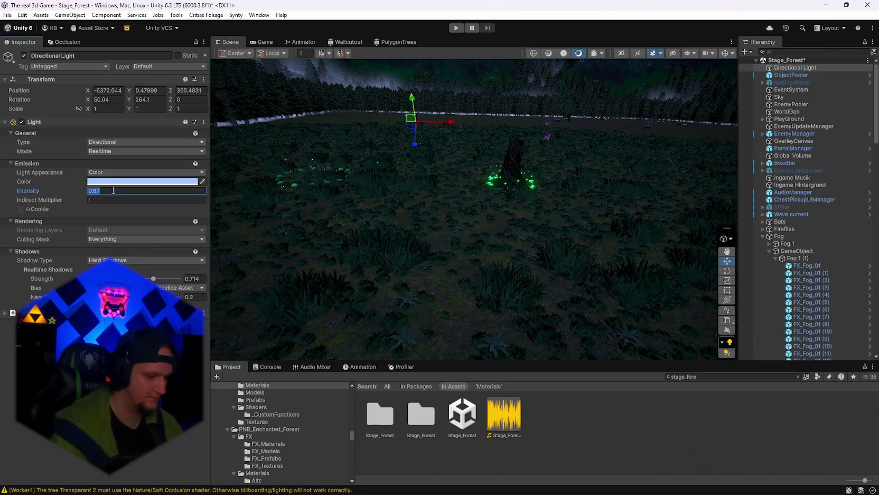
type("0")
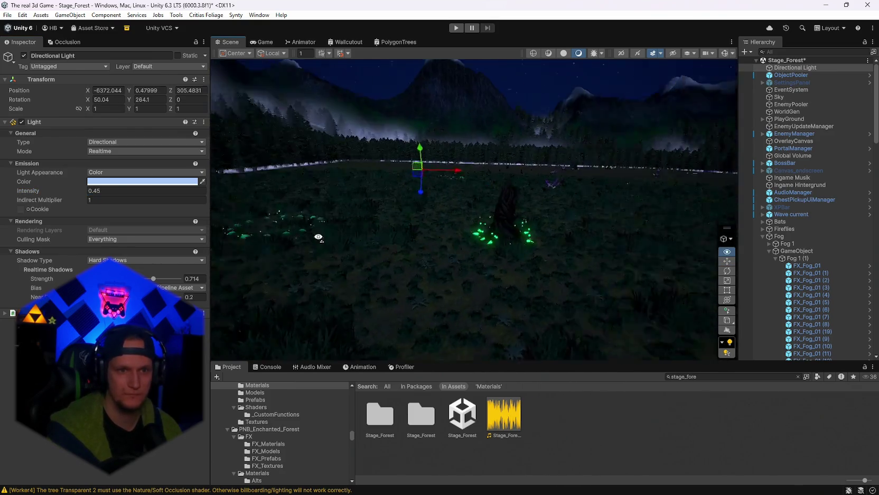
mouse_move(310, 233)
left_mouse_down()
mouse_move(360, 265)
mouse_move(455, 294)
mouse_move(482, 271)
mouse_move(477, 253)
mouse_move(418, 290)
mouse_move(333, 279)
mouse_move(296, 267)
mouse_move(304, 256)
mouse_move(231, 234)
mouse_move(72, 224)
left_mouse_up()
mouse_move(228, 209)
left_mouse_down()
mouse_move(308, 204)
mouse_move(631, 244)
mouse_move(767, 239)
mouse_move(518, 237)
left_mouse_up()
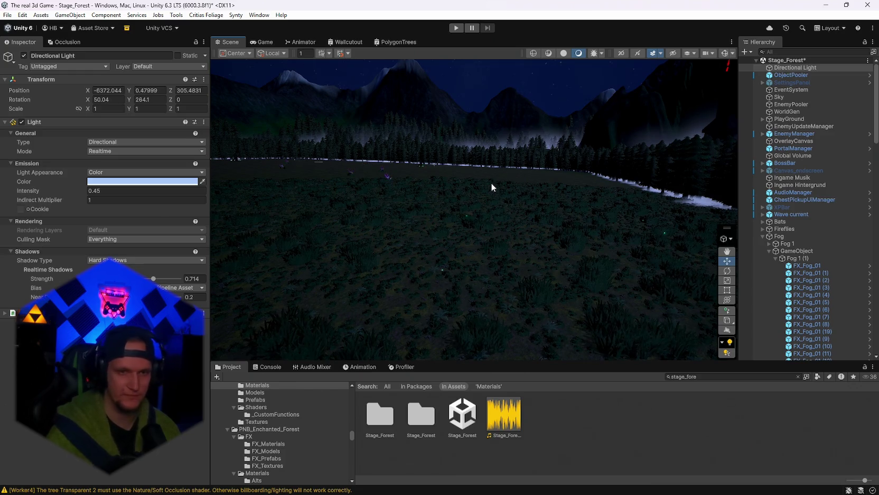
mouse_move(547, 169)
left_mouse_down()
mouse_move(285, 179)
mouse_move(499, 196)
mouse_move(397, 190)
mouse_move(424, 212)
mouse_move(632, 171)
mouse_move(712, 164)
mouse_move(780, 175)
mouse_move(660, 177)
left_mouse_up()
mouse_move(664, 316)
left_mouse_down()
mouse_move(536, 222)
mouse_move(534, 230)
mouse_move(632, 247)
mouse_move(413, 239)
mouse_move(304, 222)
mouse_move(316, 298)
mouse_move(221, 364)
mouse_move(230, 311)
mouse_move(593, 301)
mouse_move(343, 251)
left_mouse_up()
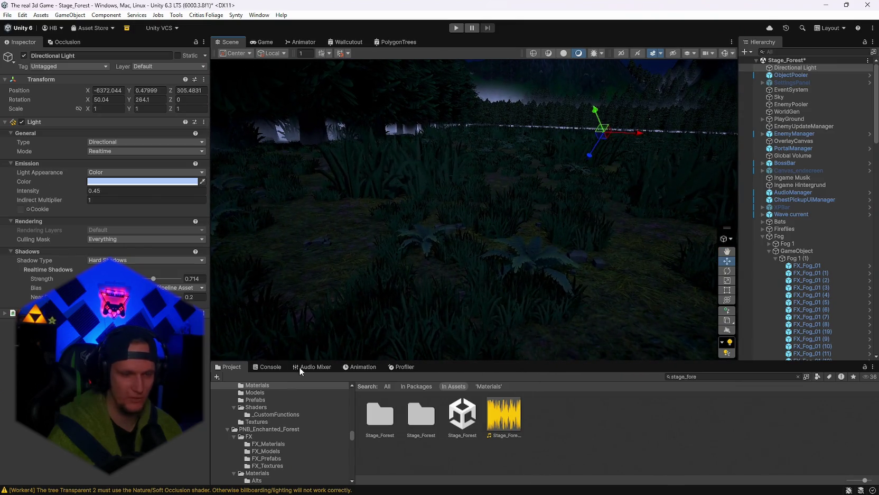
left_click_drag(458, 362, 458, 330)
Step: Open the Stage_Forest prefab folder and select the fern's Fern_Mat_02 material
double_click(421, 383)
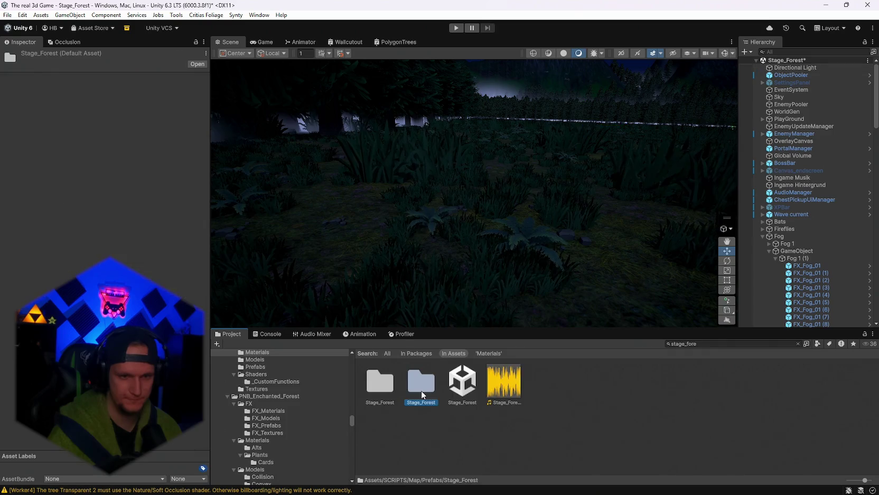
scroll(608, 439, "down", 3)
left_click(673, 389)
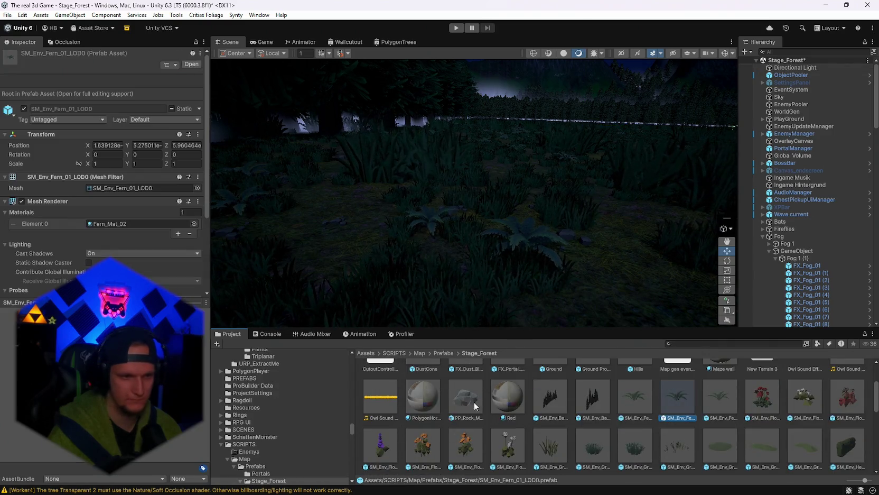
left_click(140, 223)
left_click(767, 381)
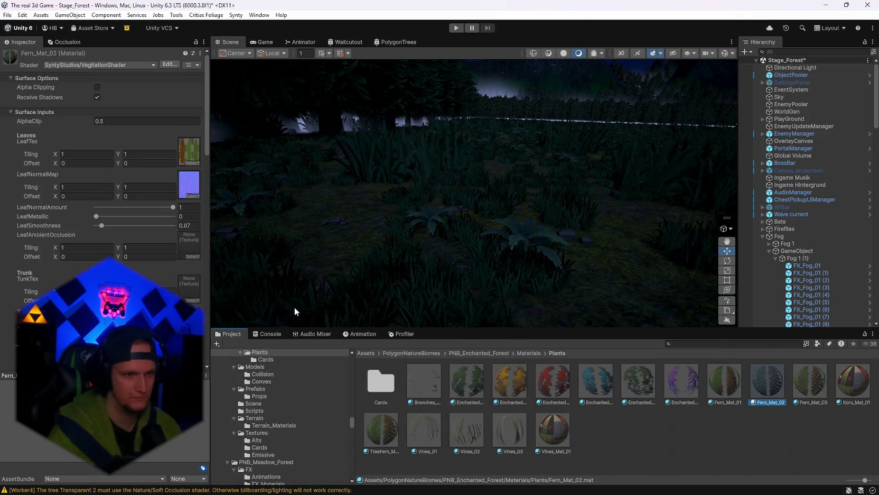
scroll(136, 239, "down", 10)
Step: Set Fern_Mat_02's LeafBaseColour to hex 114836 (RGB 17, 72, 54)
left_click(110, 217)
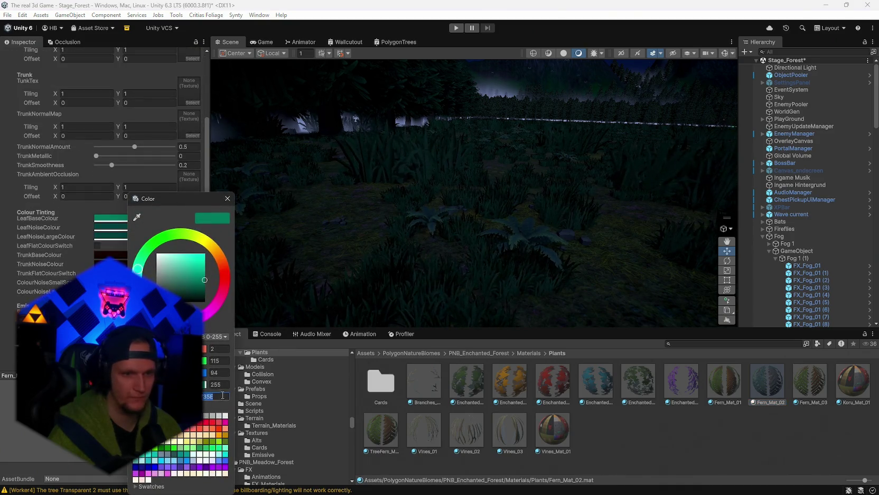
type("114836")
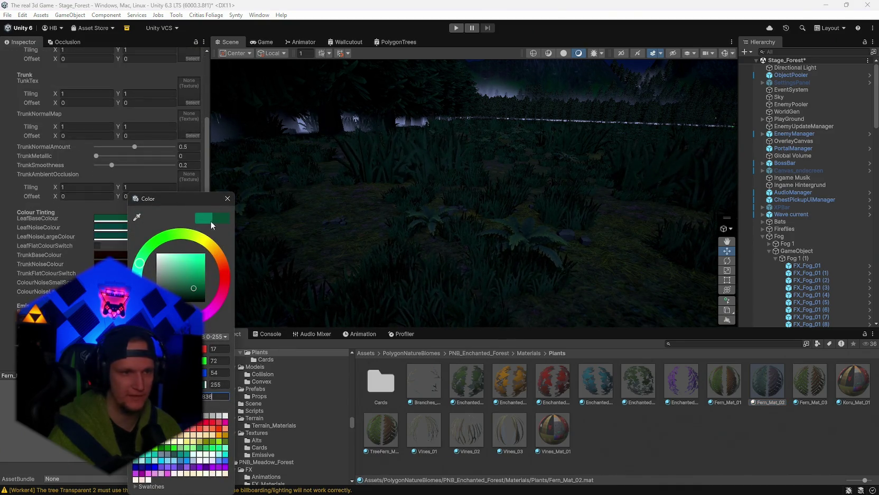
key("ctrl+a")
type("014040")
key("Return")
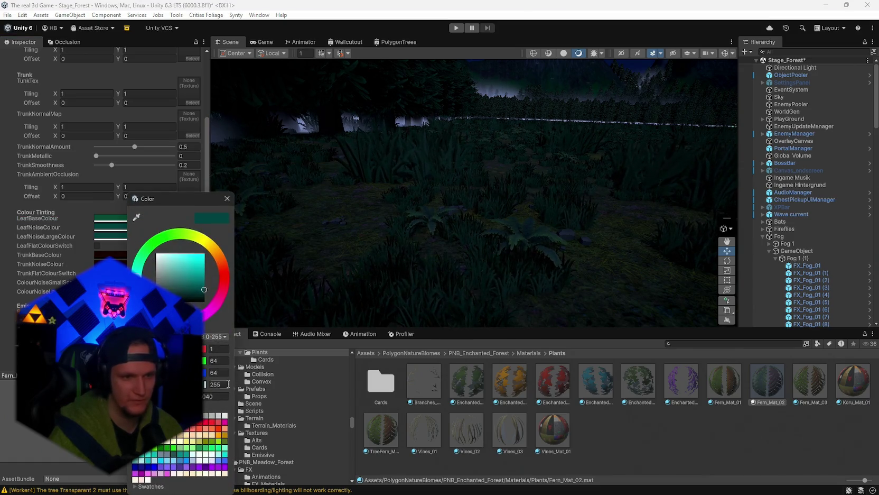
left_click(227, 198)
mouse_move(371, 251)
left_mouse_down()
mouse_move(395, 270)
mouse_move(331, 287)
mouse_move(387, 291)
mouse_move(326, 331)
mouse_move(71, 268)
mouse_move(108, 240)
mouse_move(29, 191)
mouse_move(856, 198)
mouse_move(608, 217)
mouse_move(351, 290)
mouse_move(384, 253)
left_mouse_up()
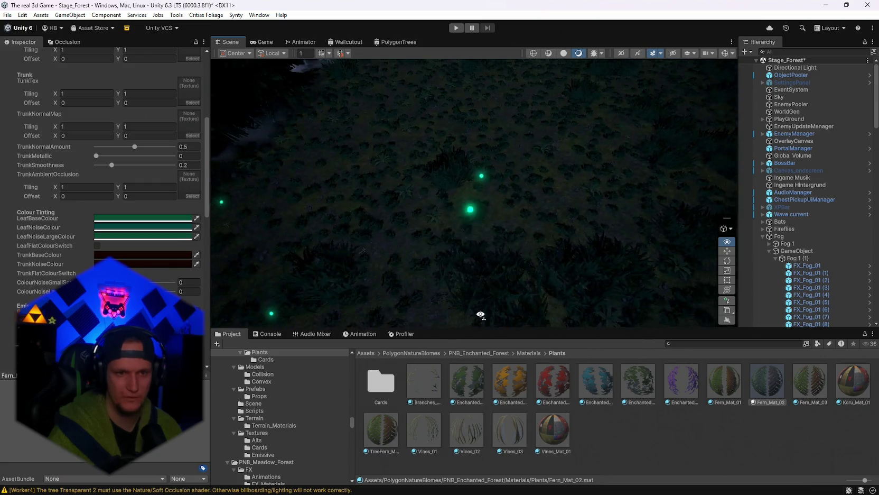
Step: Collapse the Fog and Chest Maze(Clone) groups in the Hierarchy
mouse_move(463, 285)
left_mouse_down()
mouse_move(558, 220)
mouse_move(613, 215)
mouse_move(475, 190)
mouse_move(483, 203)
mouse_move(416, 210)
mouse_move(291, 199)
mouse_move(581, 210)
mouse_move(490, 216)
mouse_move(505, 227)
mouse_move(412, 259)
mouse_move(390, 299)
mouse_move(267, 322)
mouse_move(243, 251)
mouse_move(275, 236)
mouse_move(514, 200)
mouse_move(545, 210)
mouse_move(598, 206)
left_mouse_up()
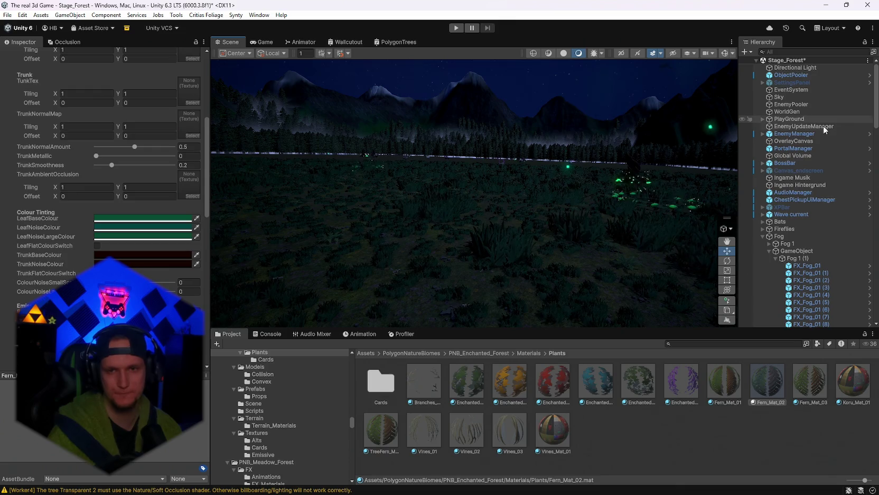
scroll(814, 240, "down", 12)
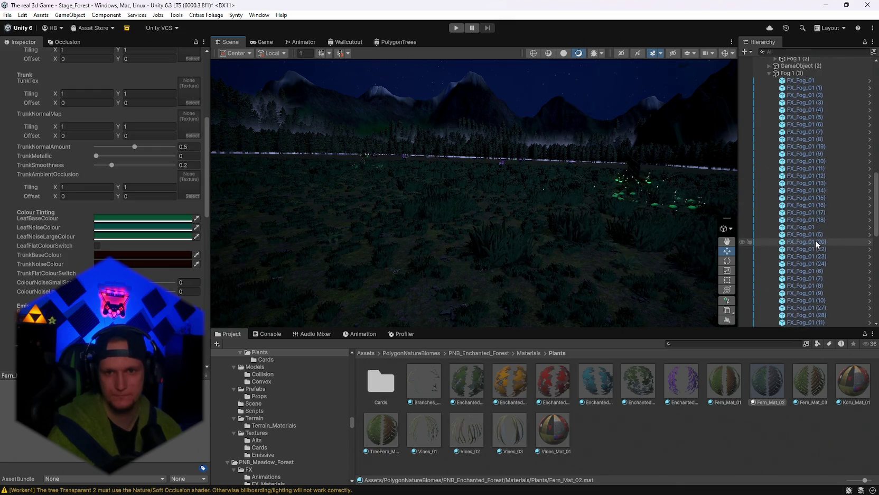
scroll(816, 247, "up", 10)
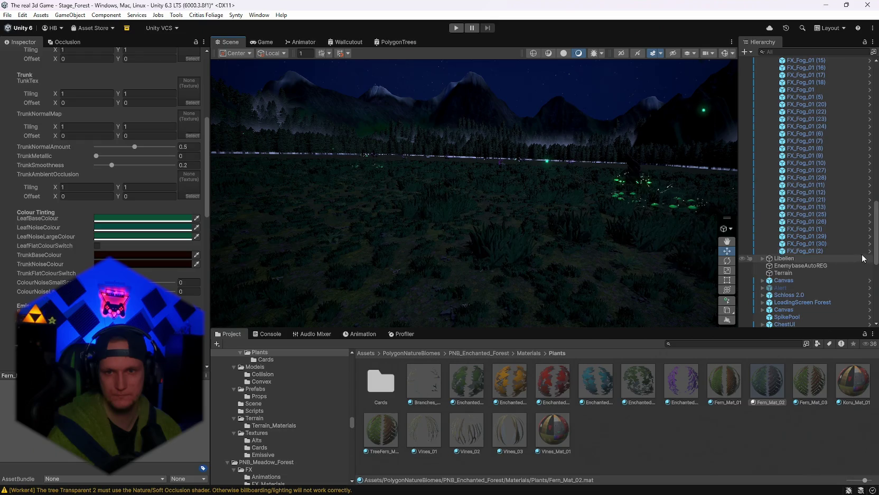
scroll(878, 170, "up", 10)
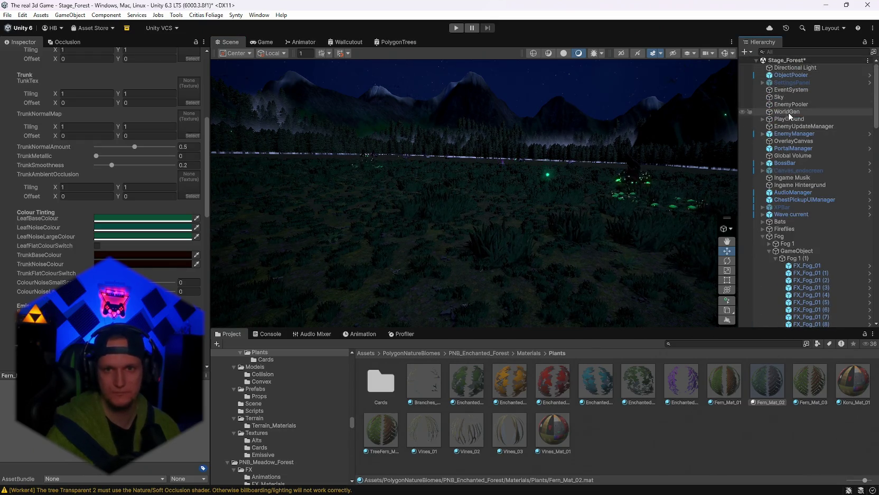
left_click(762, 235)
scroll(781, 252, "down", 15)
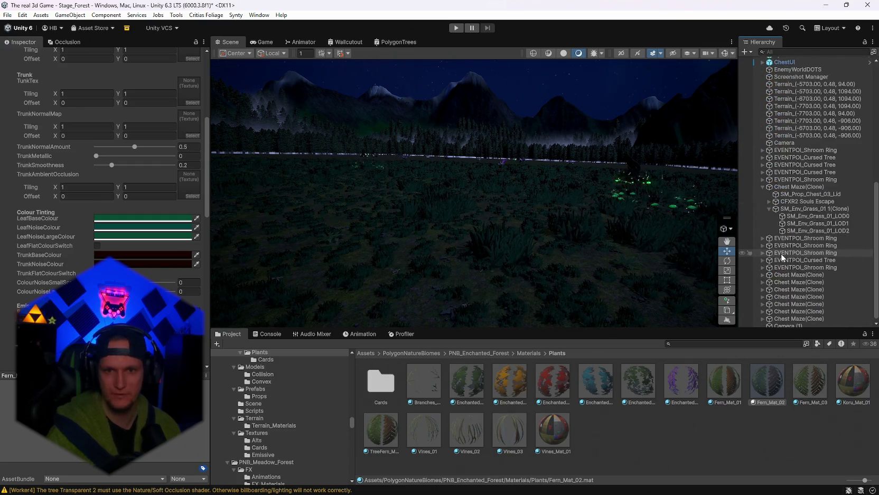
left_click(762, 183)
scroll(806, 273, "up", 5)
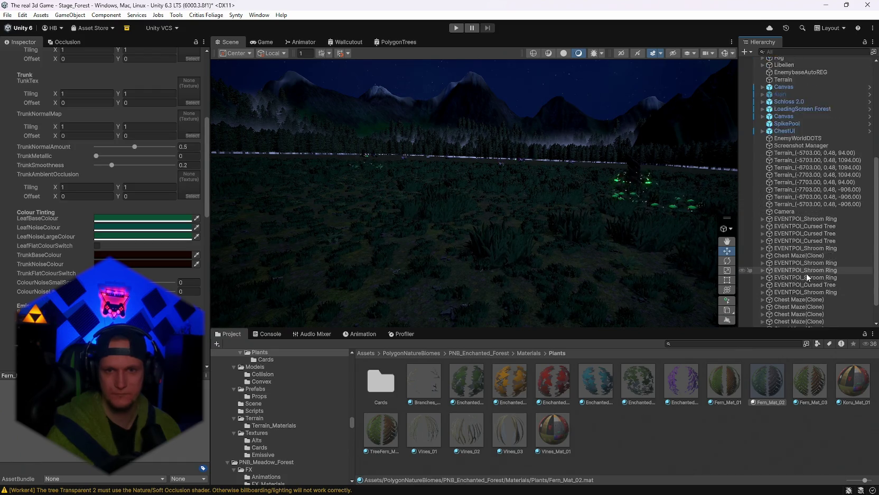
scroll(786, 273, "up", 5)
Step: Restore the Camera object, frame it in the Scene view, and select WorldGen
key("ctrl+z")
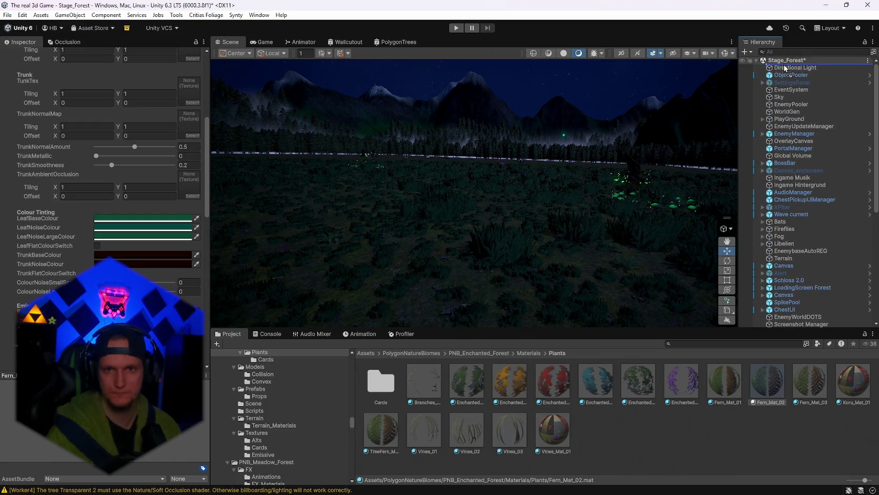
double_click(784, 67)
mouse_move(371, 136)
left_mouse_down()
mouse_move(294, 127)
mouse_move(359, 163)
mouse_move(552, 176)
mouse_move(581, 168)
mouse_move(572, 164)
left_mouse_up()
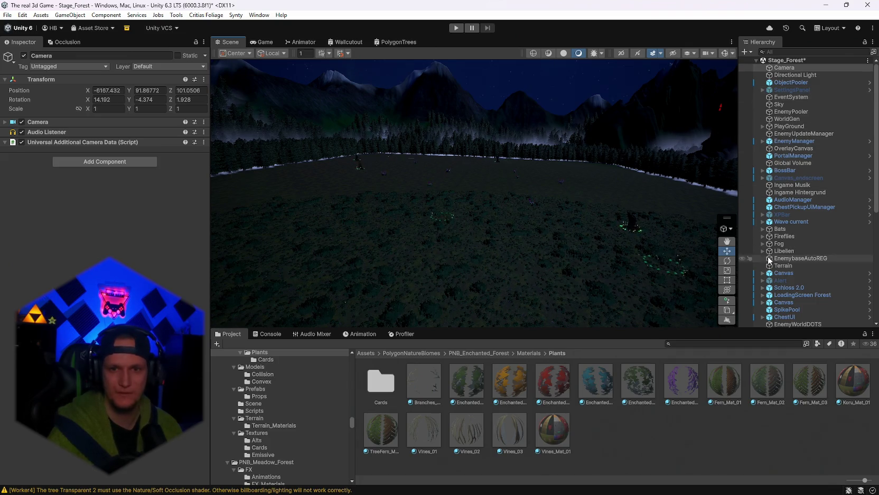
left_click(800, 120)
Step: Run Generate World from WorldGen's Map Generator menu and orbit toward the castle
left_click(198, 122)
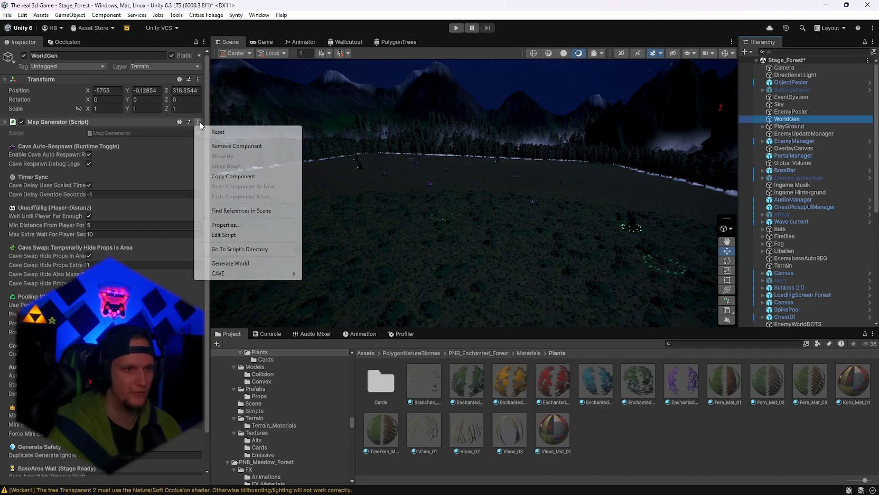
left_click(243, 263)
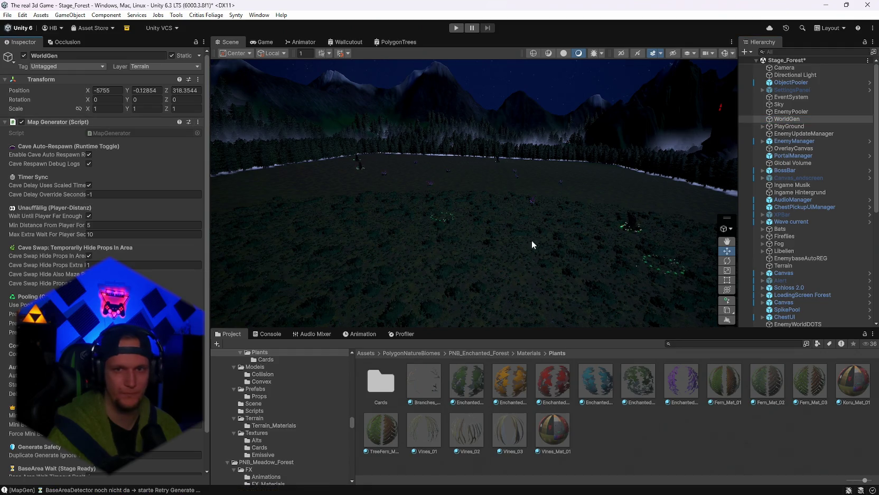
left_click_drag(482, 230, 412, 233)
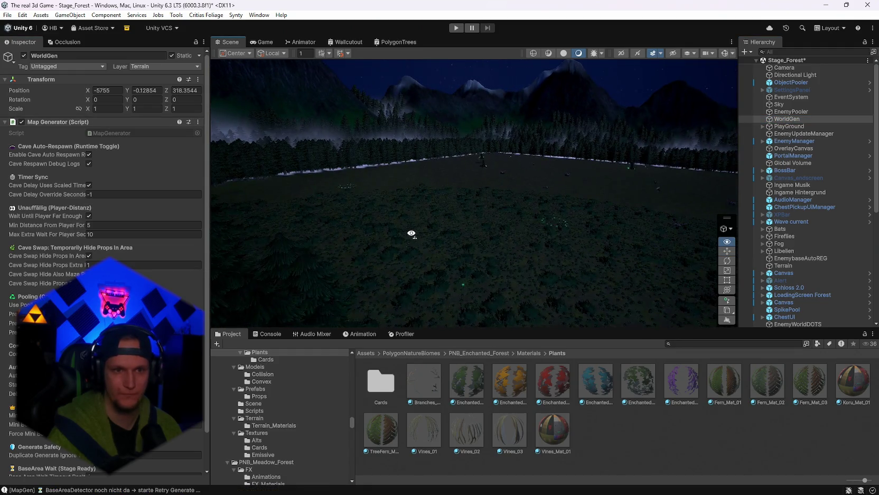
scroll(100, 253, "down", 2)
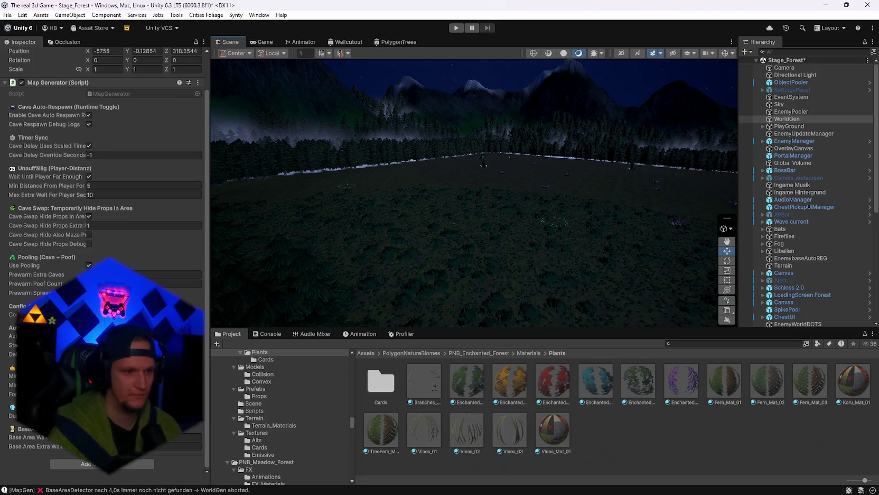
mouse_move(355, 264)
left_mouse_down()
mouse_move(415, 255)
mouse_move(415, 263)
left_mouse_up()
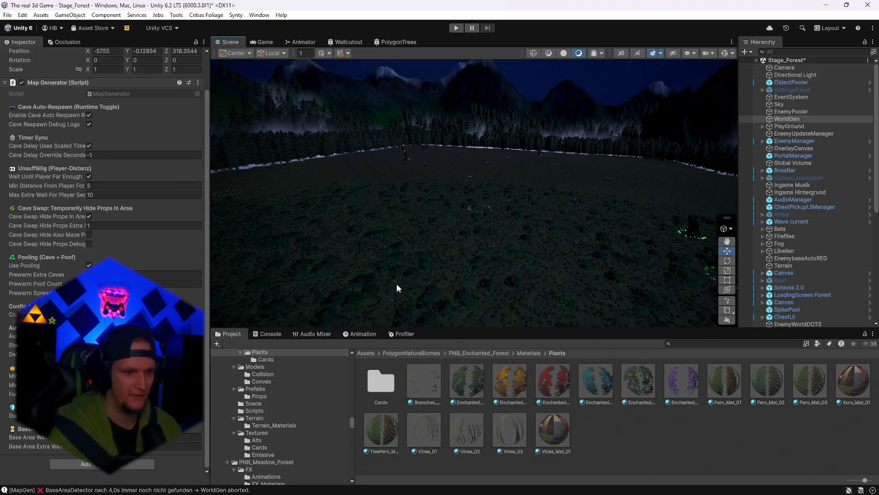
mouse_move(325, 274)
left_mouse_down()
mouse_move(385, 251)
mouse_move(492, 254)
mouse_move(466, 254)
left_mouse_up()
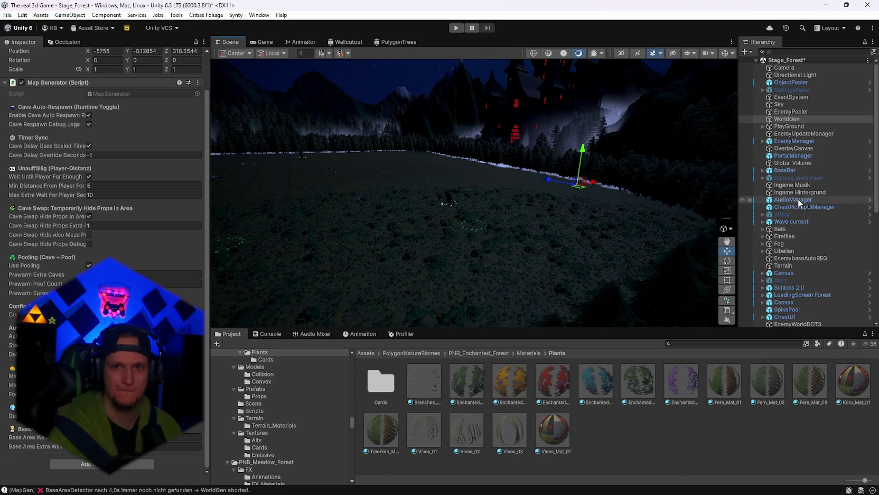
left_click(783, 265)
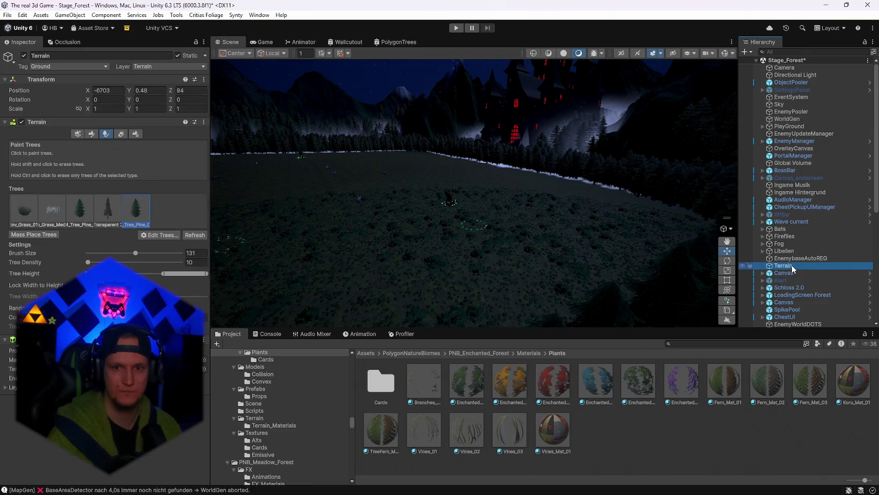
Step: Turn the view toward the mountains and show the Terrain's Add Component list
mouse_move(507, 182)
left_mouse_down()
mouse_move(451, 199)
mouse_move(477, 207)
left_mouse_up()
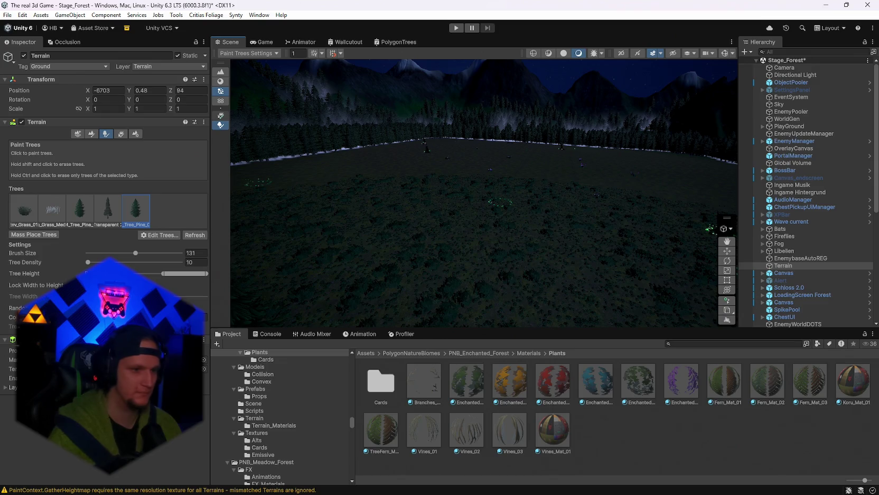
left_click(106, 405)
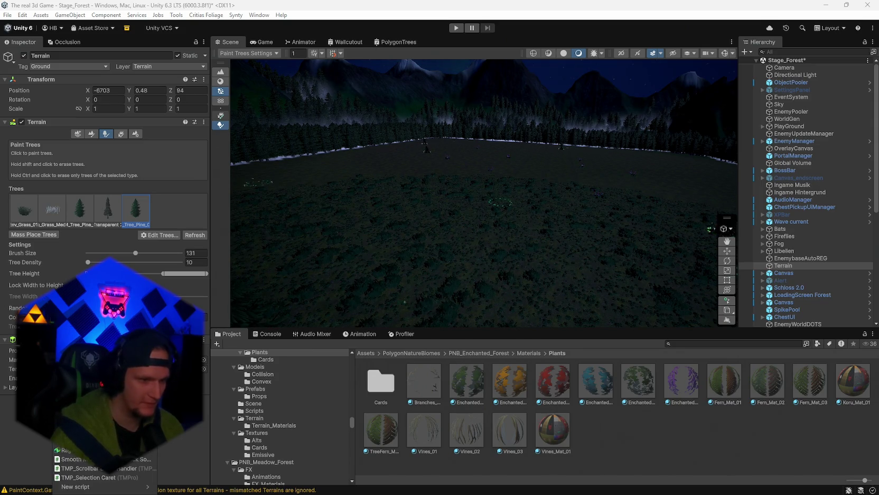
Step: Dismiss the component list and search the project to open the Stage_Forest folders
key("Escape")
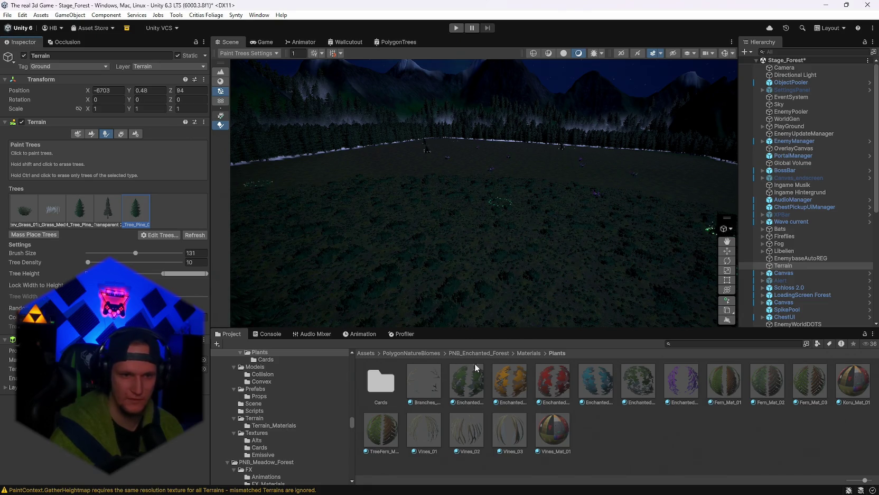
left_click(687, 343)
type("Stage")
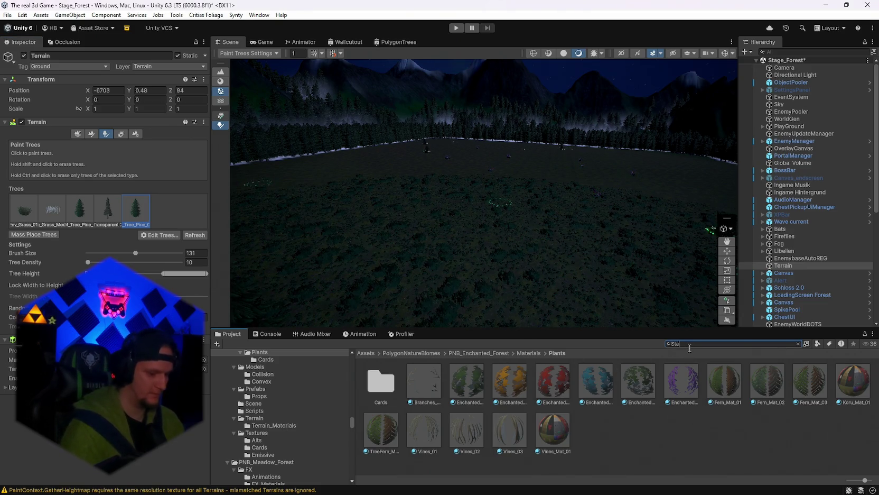
type("_p")
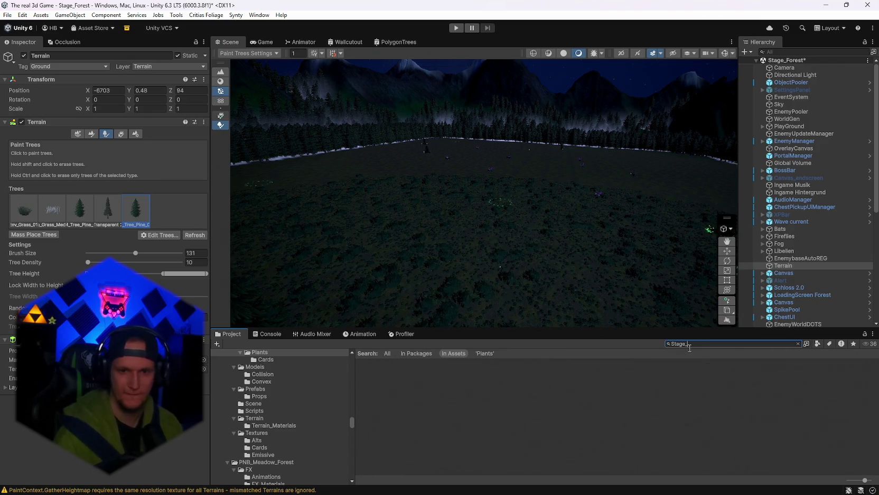
key("BackSpace")
type("f")
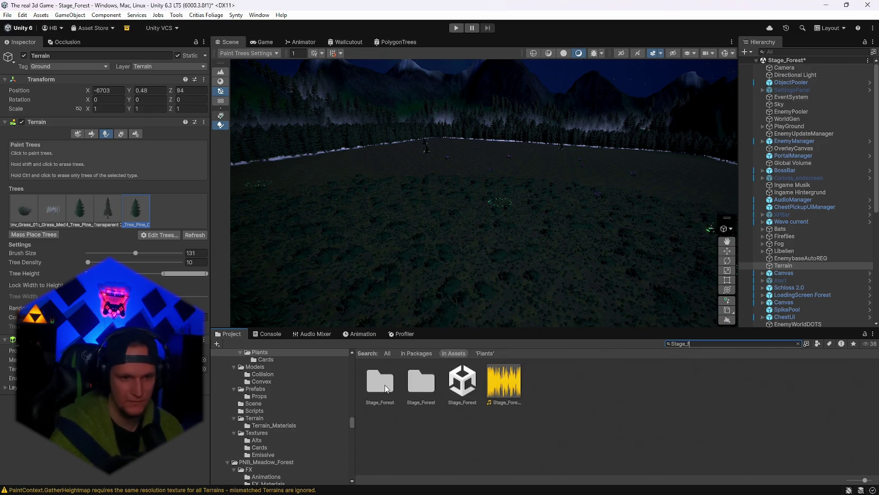
double_click(392, 392)
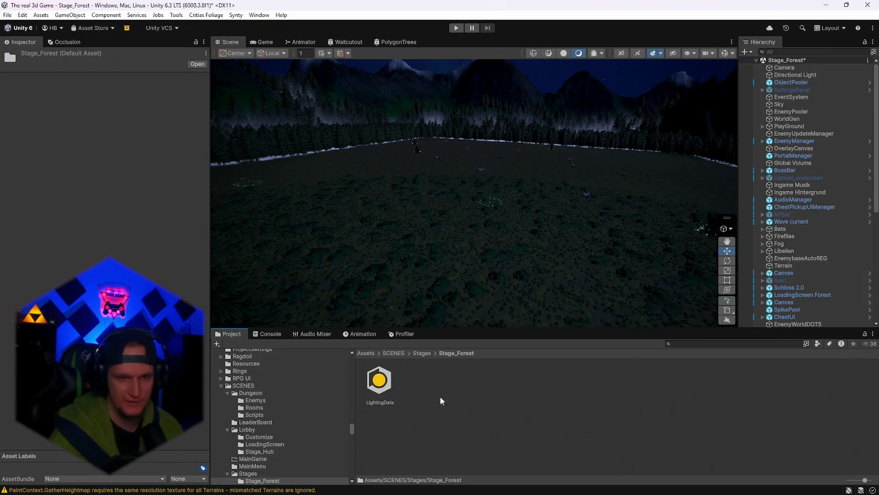
left_click(455, 322)
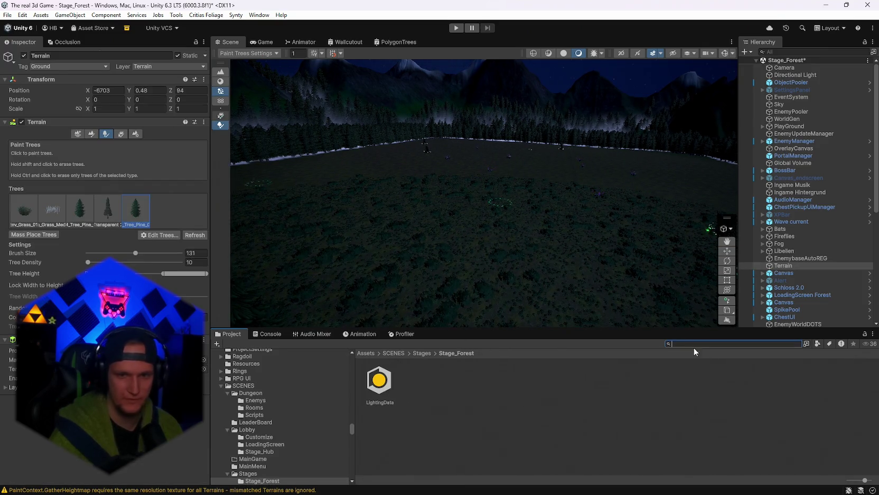
type("stage")
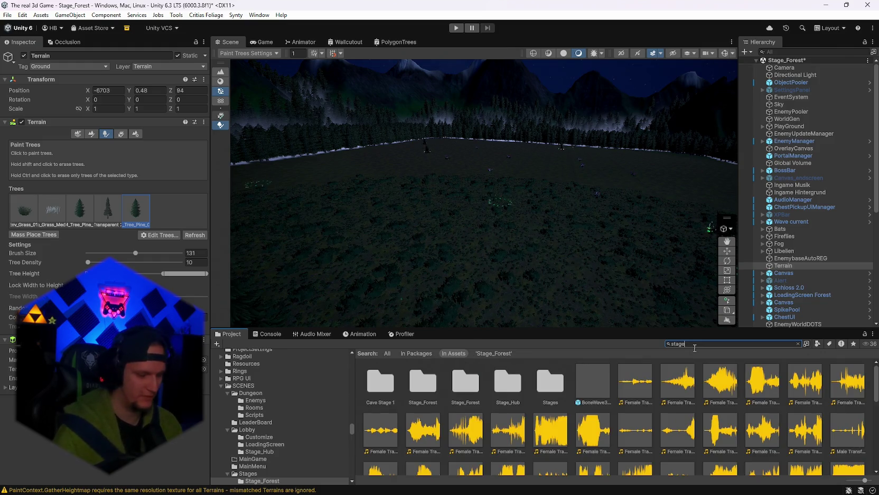
left_click(475, 389)
double_click(465, 391)
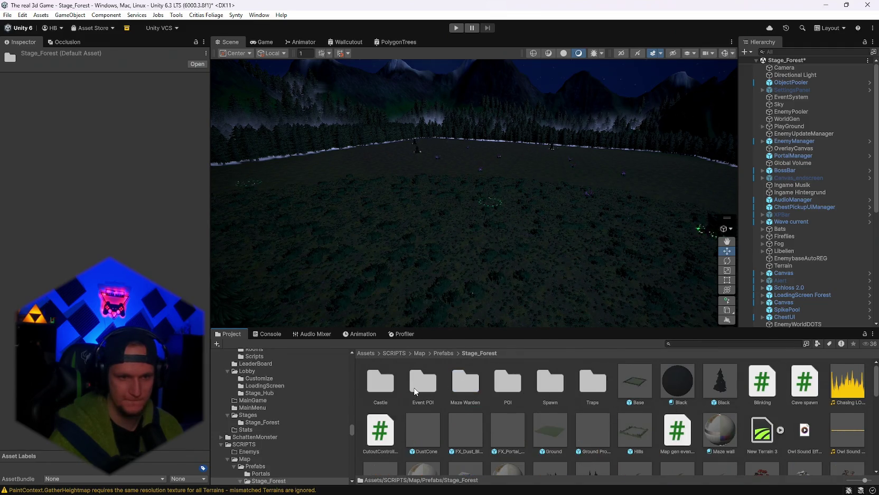
Step: Navigate up to SCRIPTS and into the Map > Scripts folder
scroll(669, 411, "down", 1)
scroll(641, 395, "up", 1)
left_click(443, 352)
left_click(418, 353)
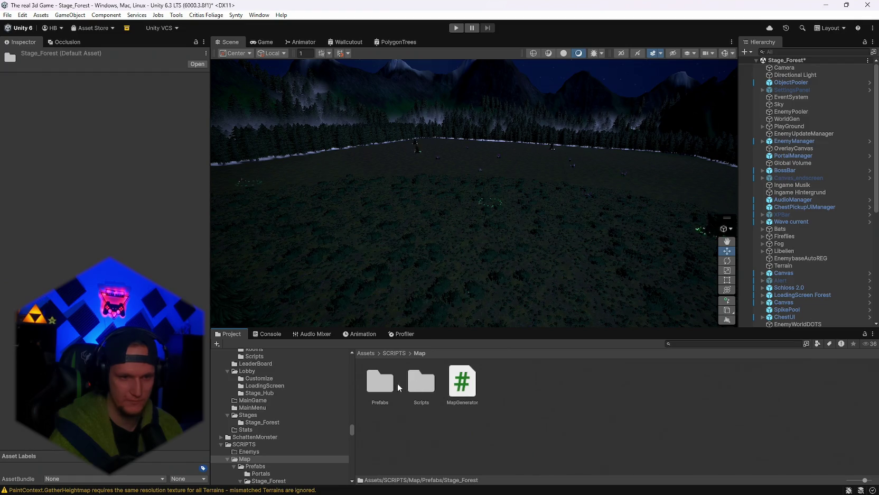
left_click(393, 353)
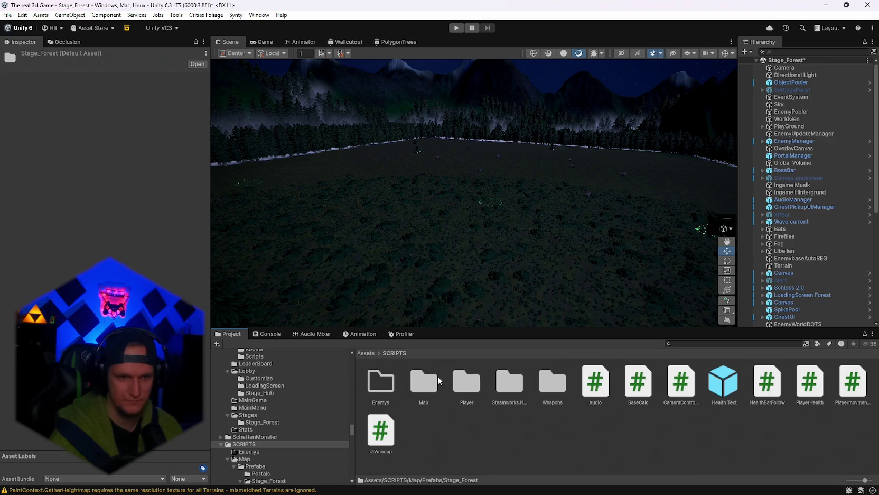
double_click(424, 387)
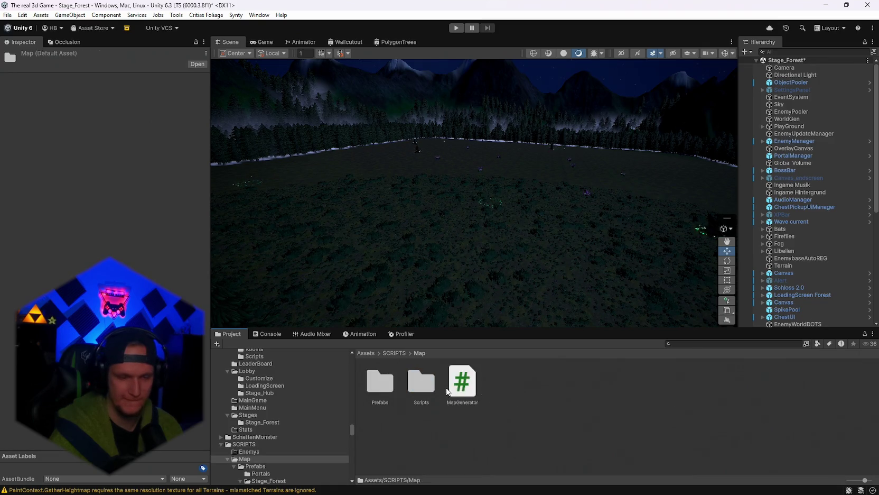
double_click(422, 389)
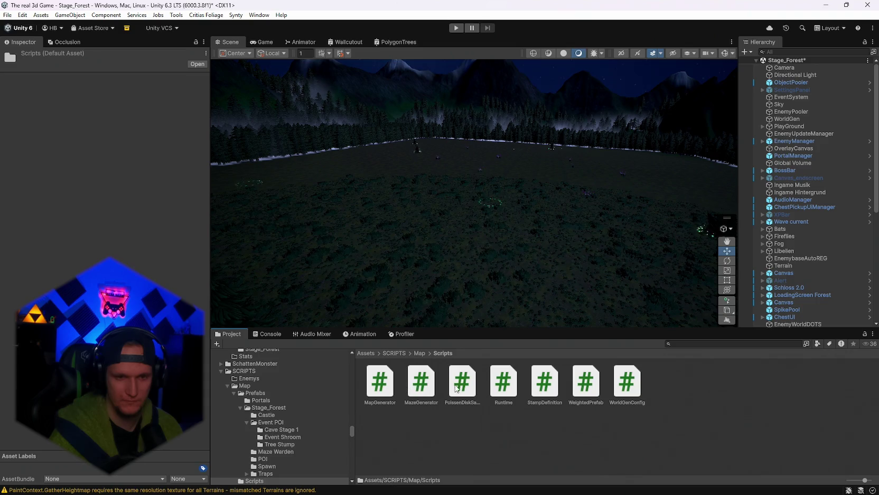
Step: Search 'base' and select the BaseCalc script to view its BaseAreaDetector code
left_click(703, 343)
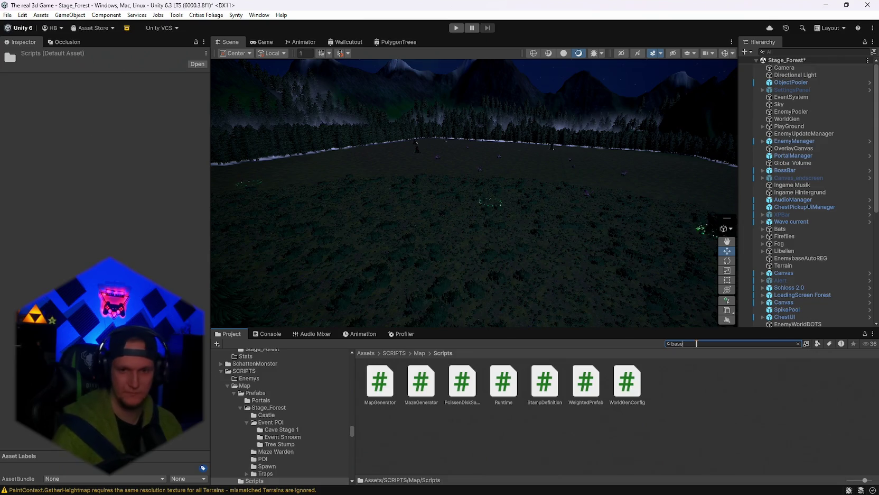
type("base")
left_click_drag(873, 378, 872, 474)
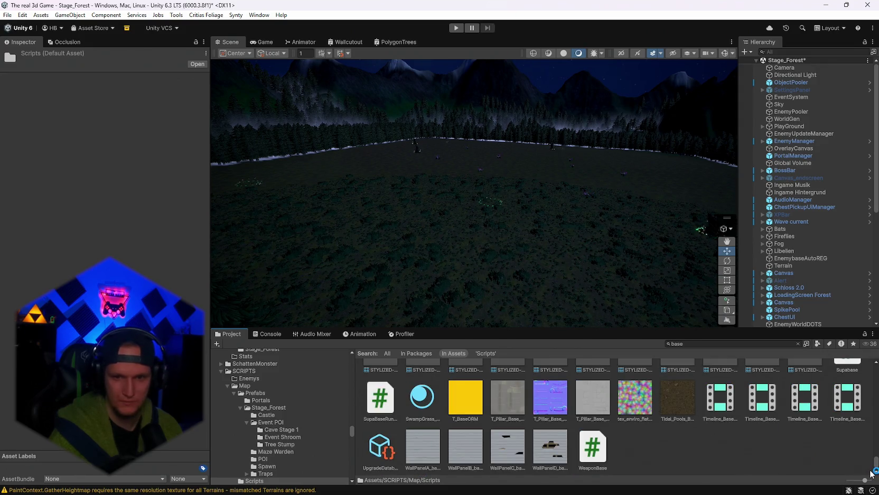
scroll(806, 449, "up", 5)
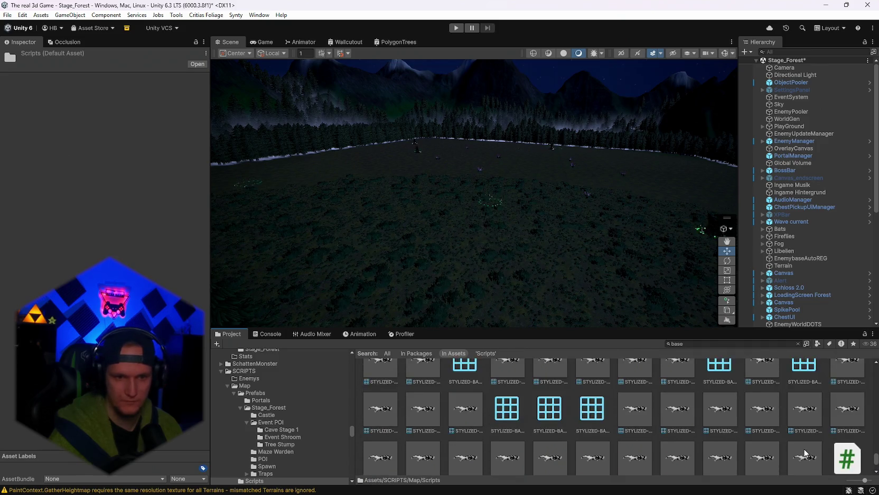
left_click_drag(875, 457, 869, 389)
scroll(804, 406, "up", 5)
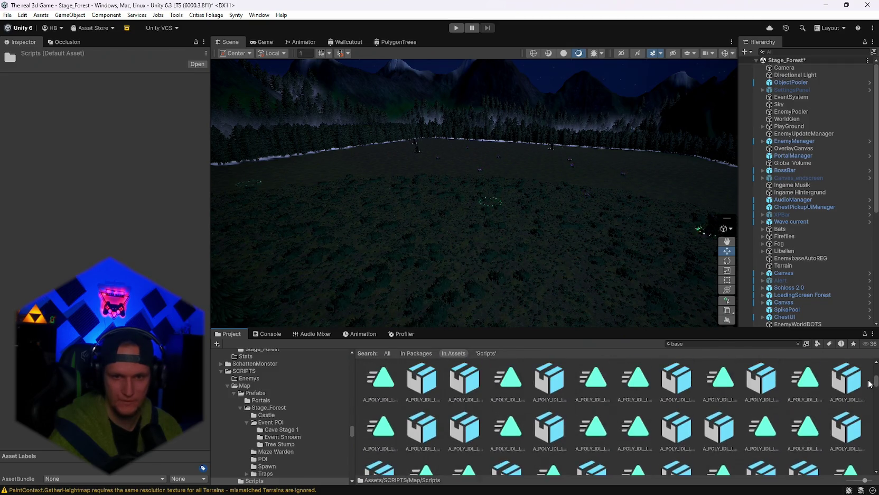
scroll(804, 405, "down", 4)
left_click(422, 442)
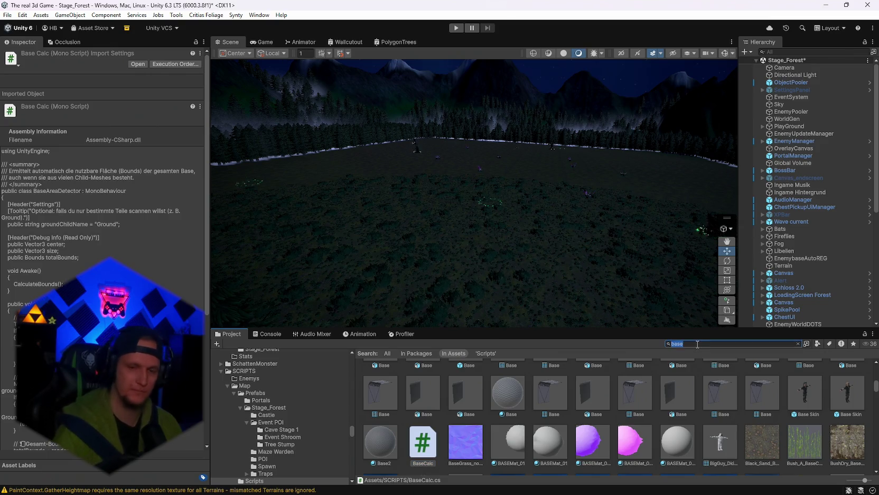
Step: Attach the base-area detector script to Terrain via Add Component filtered by 'pro'
key("BackSpace")
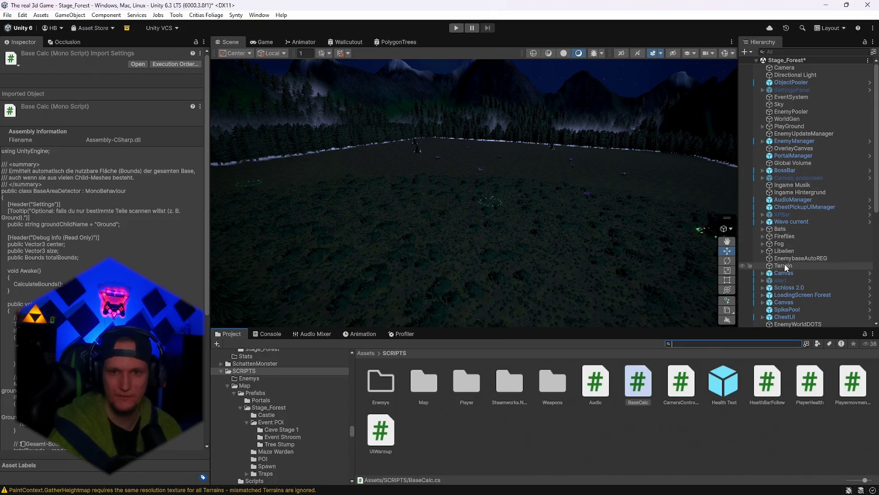
left_click(783, 266)
type("pro")
key("Return")
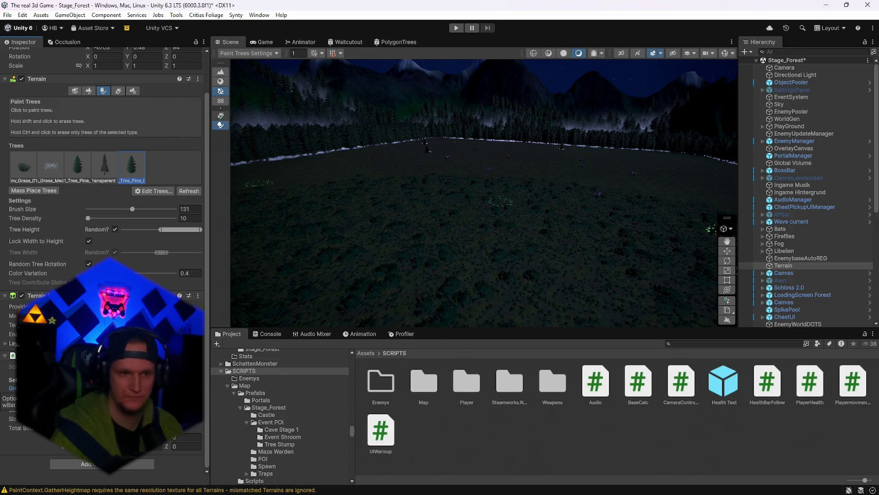
Step: Rename the Terrain object to Ground, then select WorldGen
right_click(783, 265)
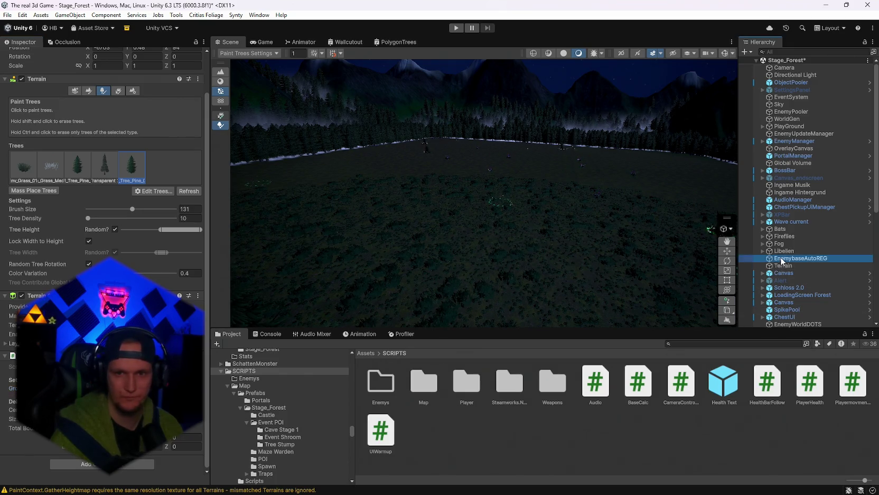
left_click(761, 102)
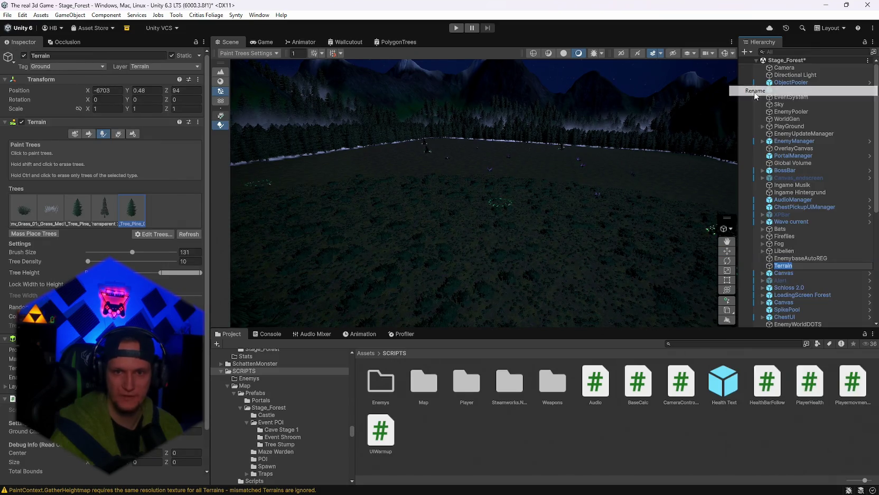
type("Ground")
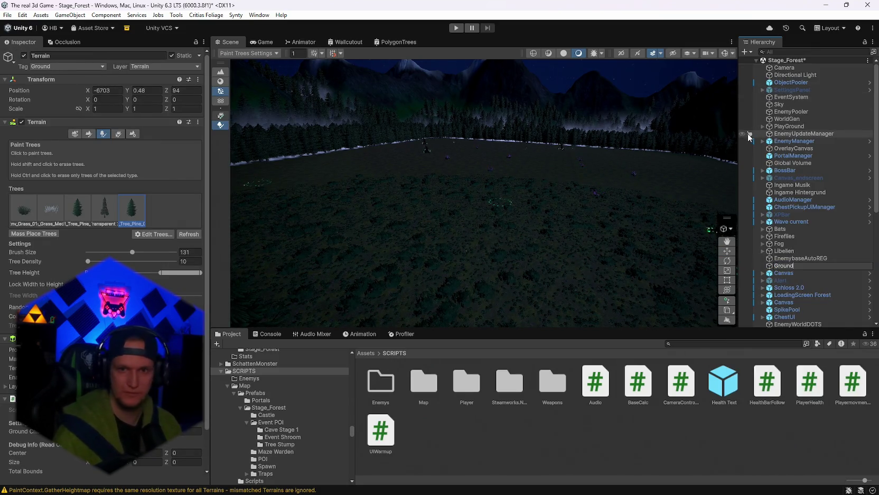
key("Return")
scroll(106, 211, "down", 2)
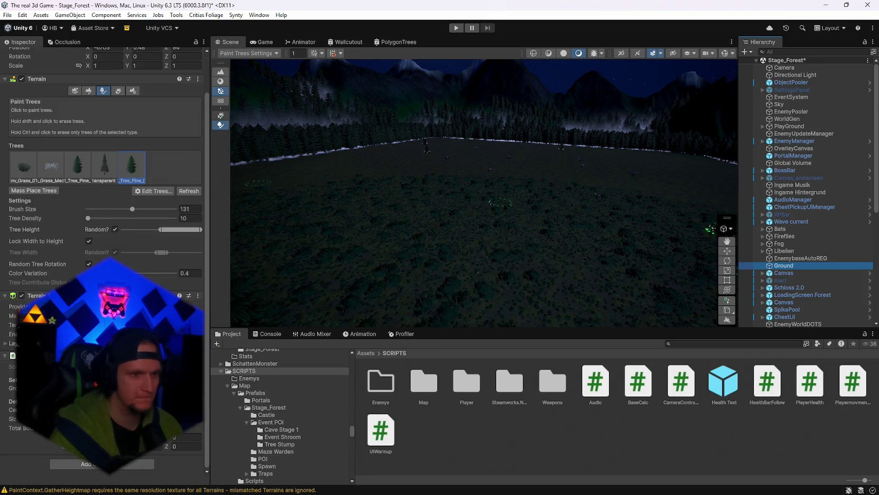
left_click(787, 119)
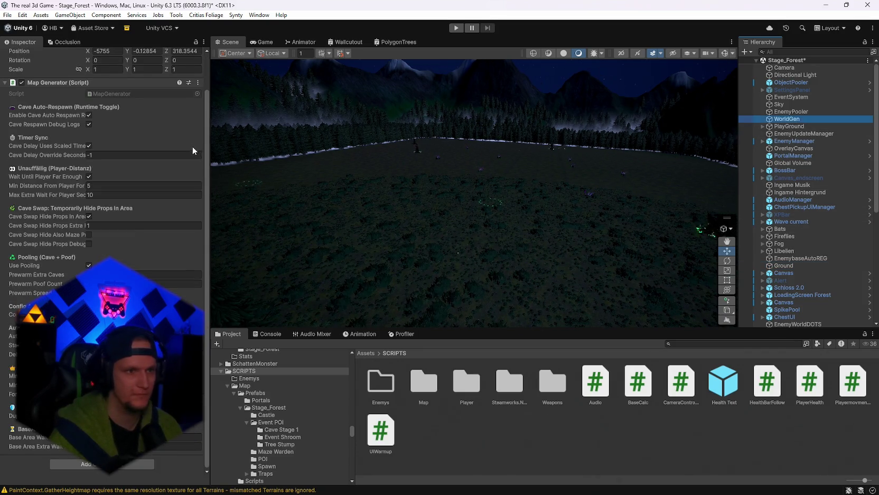
Step: Regenerate the world layout from the Map Generator component and look around the scene
scroll(193, 147, "up", 2)
left_click(198, 122)
left_click(228, 263)
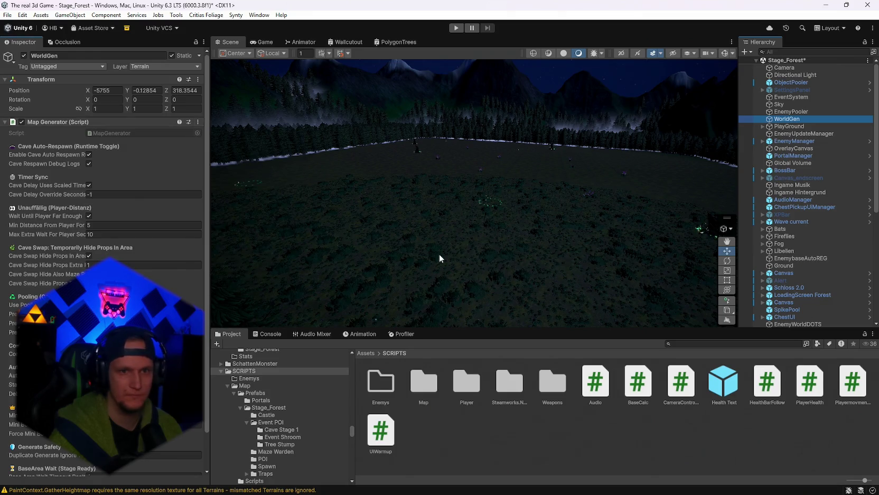
mouse_move(356, 321)
left_mouse_down()
mouse_move(445, 222)
mouse_move(249, 194)
mouse_move(717, 175)
mouse_move(593, 163)
mouse_move(491, 255)
mouse_move(487, 278)
mouse_move(475, 259)
mouse_move(467, 170)
mouse_move(330, 167)
mouse_move(313, 185)
mouse_move(357, 220)
mouse_move(426, 204)
mouse_move(718, 228)
mouse_move(17, 299)
mouse_move(370, 254)
mouse_move(274, 291)
mouse_move(483, 222)
mouse_move(426, 222)
mouse_move(330, 196)
left_mouse_up()
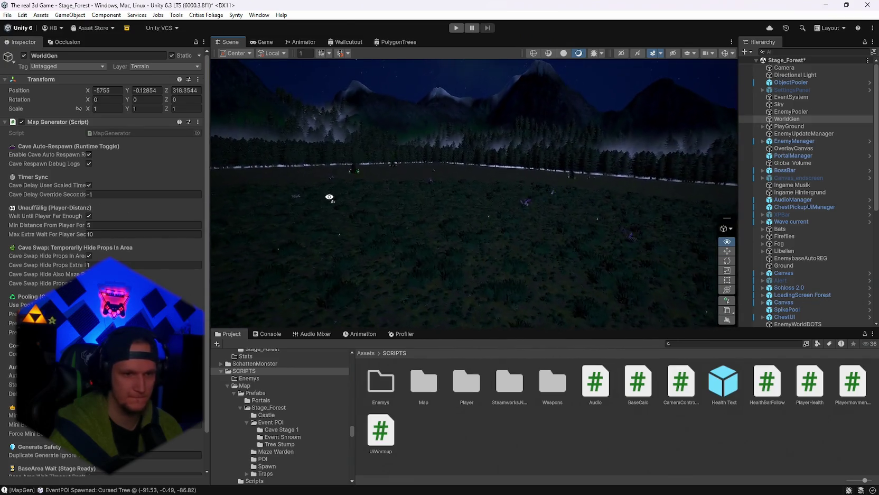
Step: Check the console log for generation output, then turn the view toward the forest treeline
left_click(273, 336)
scroll(367, 405, "down", 5)
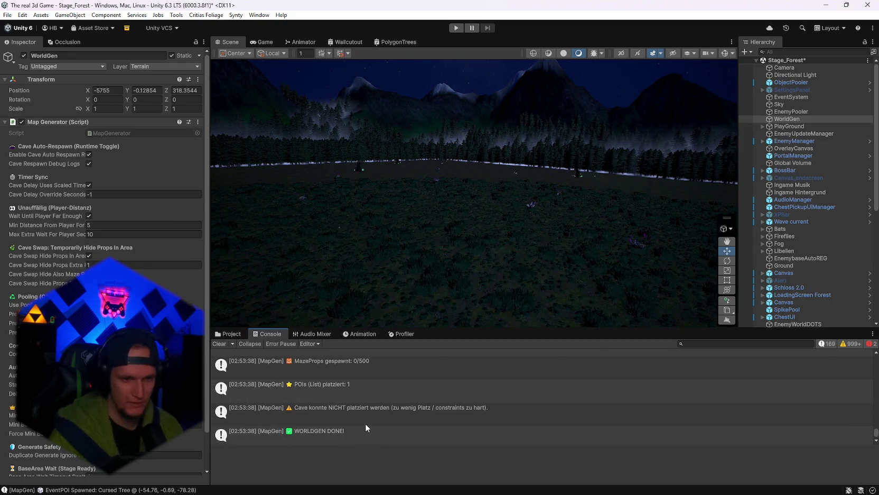
scroll(370, 419, "up", 3)
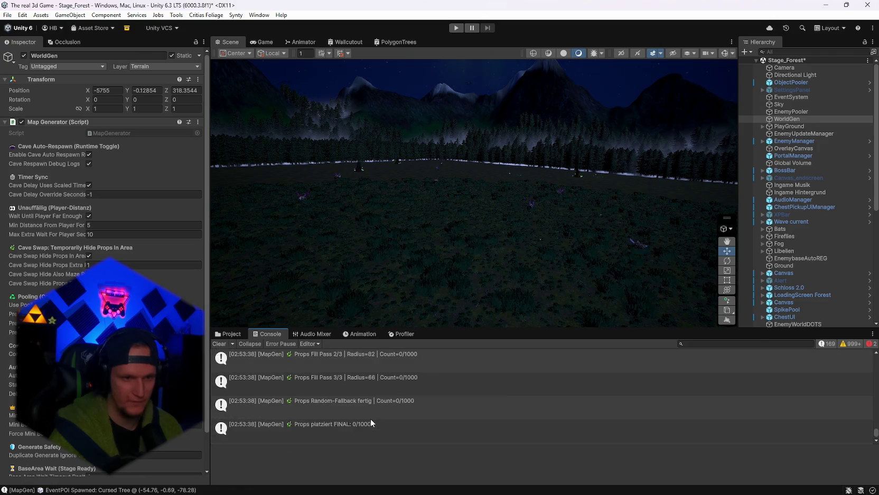
scroll(371, 418, "up", 5)
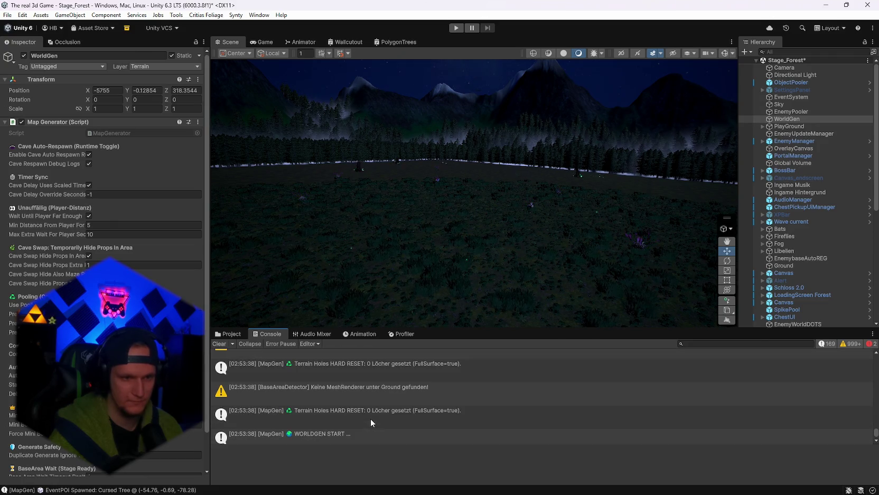
scroll(370, 417, "up", 1)
mouse_move(433, 286)
left_mouse_down()
mouse_move(441, 279)
mouse_move(484, 298)
mouse_move(269, 275)
mouse_move(418, 278)
mouse_move(465, 275)
mouse_move(436, 269)
mouse_move(473, 265)
mouse_move(561, 265)
left_mouse_up()
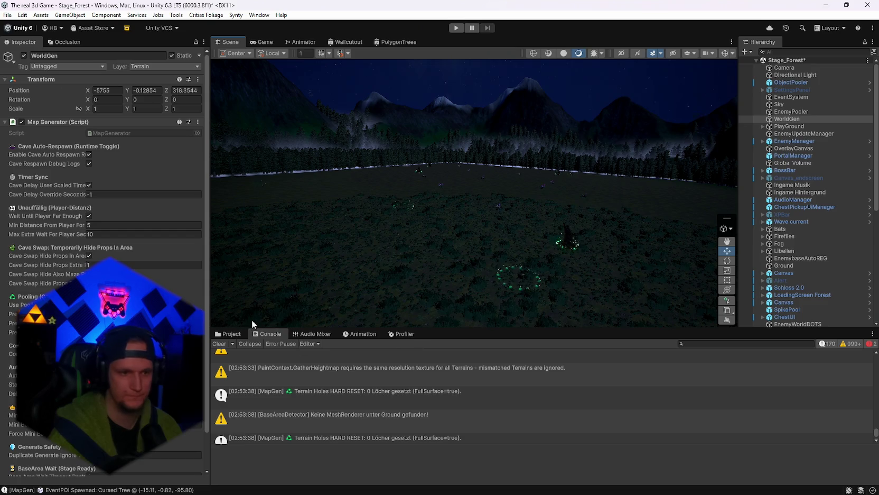
Step: Show the project's asset folders and select WorldGen in the Hierarchy for creating a child
left_click(229, 334)
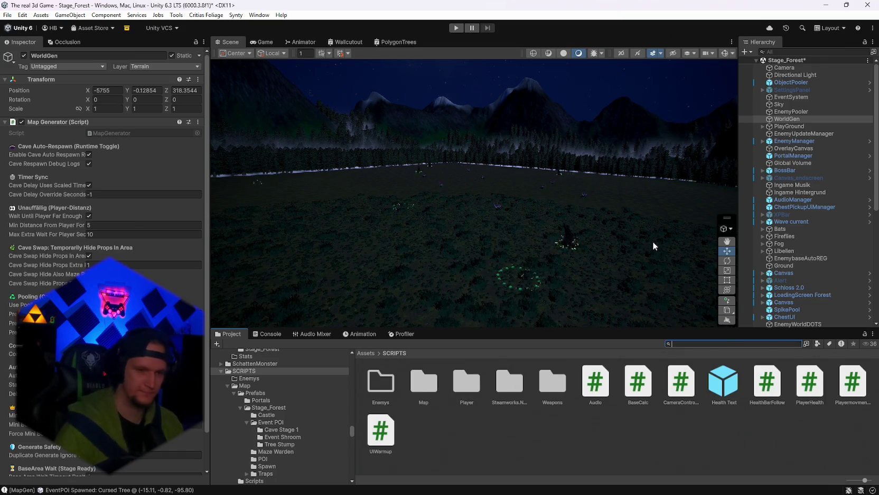
scroll(296, 433, "up", 10)
scroll(278, 437, "up", 6)
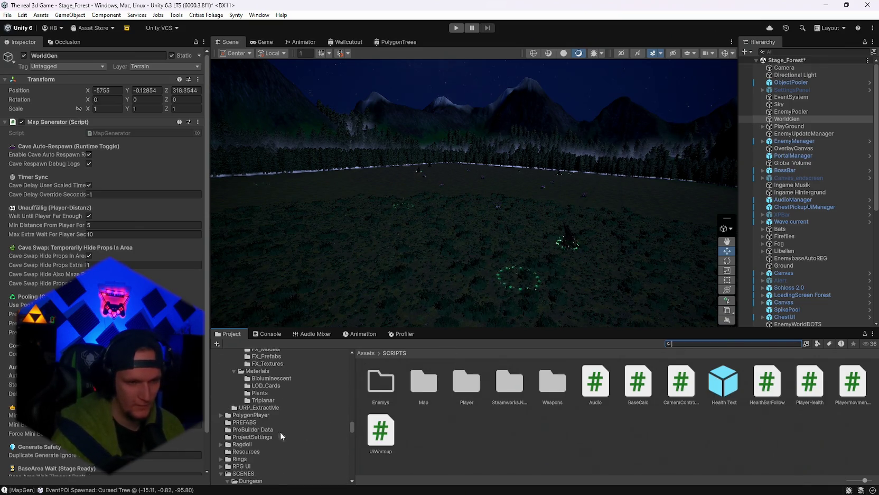
left_click(787, 111)
left_click(785, 119)
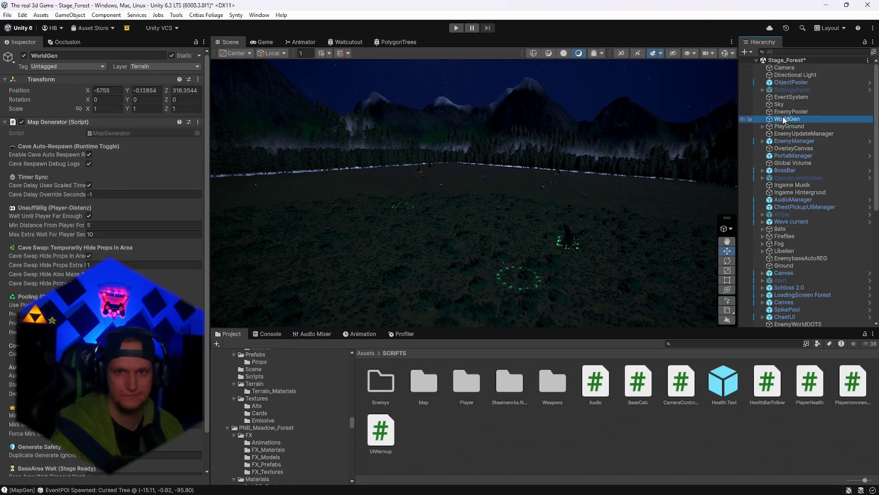
right_click(781, 120)
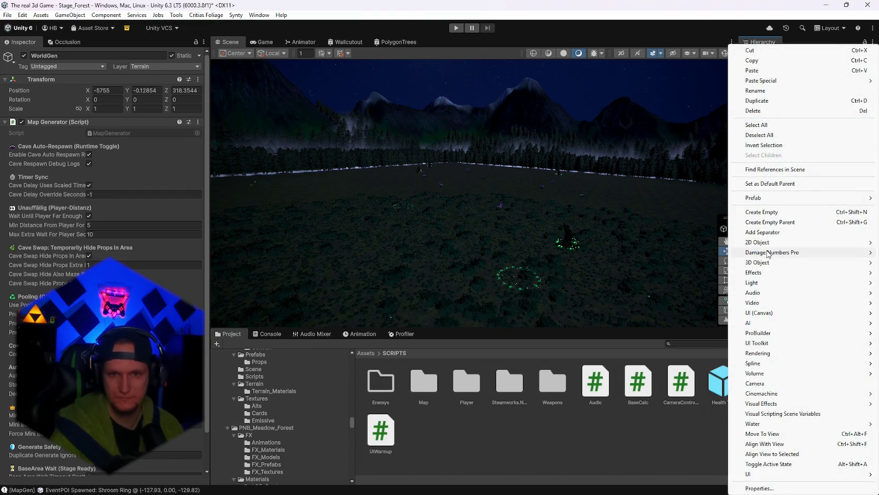
Step: Create a Plane as a child of WorldGen and frame it in the scene view
mouse_move(769, 262)
left_click(664, 303)
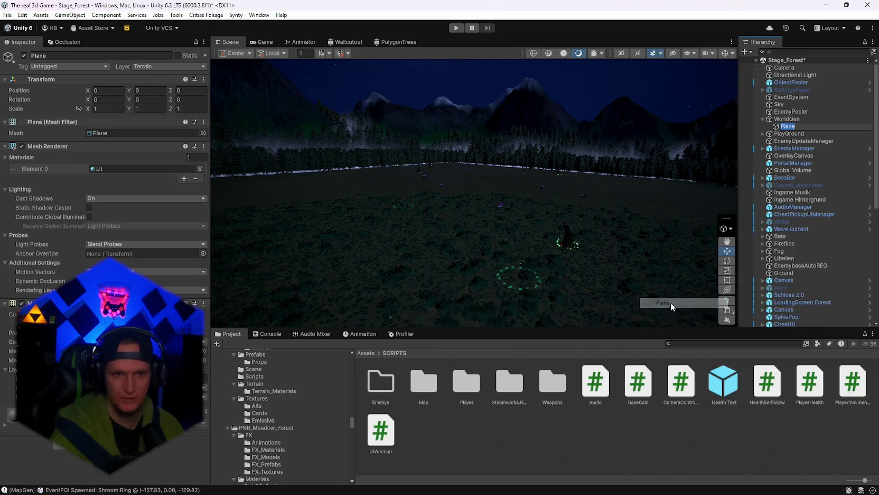
key("Return")
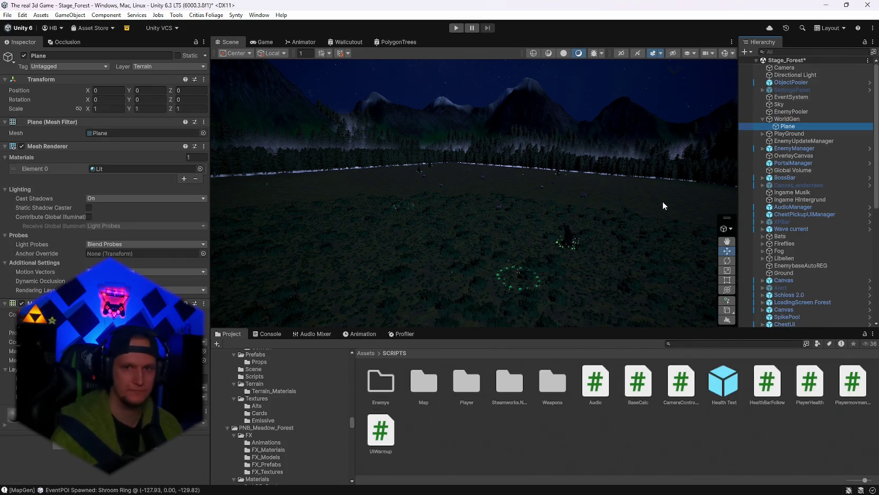
key("f")
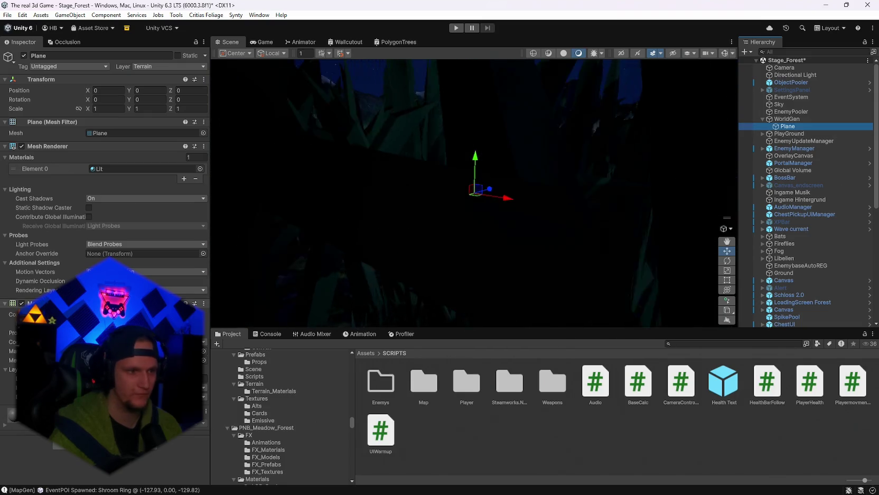
Step: Scale the Plane up uniformly to about 20 and raise it over the meadow
scroll(363, 167, "down", 5)
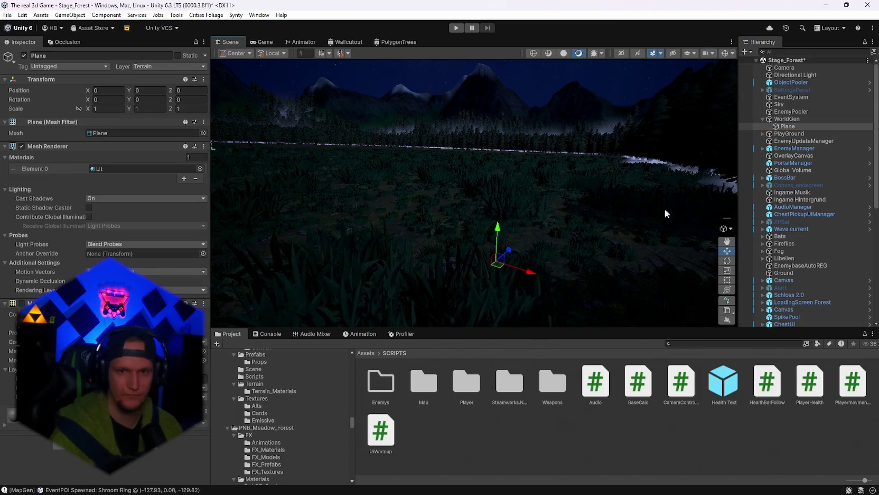
left_click(728, 289)
left_click_drag(498, 261, 681, 221)
mouse_move(494, 237)
left_mouse_down()
mouse_move(468, 178)
mouse_move(432, 180)
mouse_move(449, 224)
mouse_move(491, 250)
mouse_move(435, 248)
mouse_move(469, 275)
mouse_move(479, 239)
mouse_move(547, 243)
mouse_move(416, 202)
mouse_move(412, 185)
mouse_move(580, 165)
left_mouse_up()
Step: Enlarge the Plane to about 93, move it over the forest, and lower it to Y -16
key("w")
mouse_move(509, 209)
left_mouse_down()
mouse_move(490, 97)
mouse_move(492, 143)
mouse_move(402, 193)
mouse_move(494, 155)
mouse_move(607, 131)
mouse_move(477, 134)
mouse_move(471, 147)
mouse_move(405, 155)
mouse_move(377, 170)
mouse_move(506, 216)
mouse_move(526, 252)
left_mouse_up()
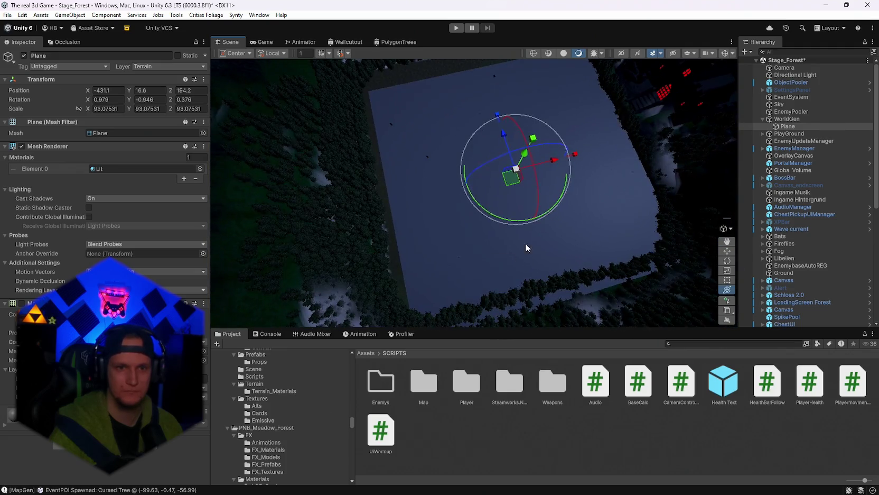
mouse_move(511, 177)
left_mouse_down()
mouse_move(490, 160)
mouse_move(533, 188)
mouse_move(503, 166)
mouse_move(491, 202)
mouse_move(496, 175)
left_mouse_up()
mouse_move(541, 241)
left_mouse_down()
mouse_move(567, 250)
mouse_move(605, 241)
mouse_move(572, 238)
mouse_move(520, 200)
mouse_move(460, 181)
left_mouse_up()
Step: Disable the Plane, attach a new script component, and select the Ground terrain
left_click(23, 55)
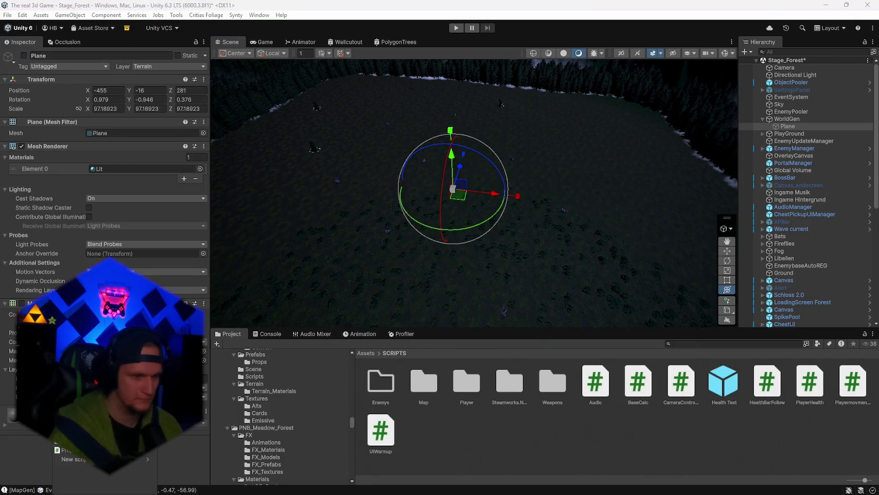
key("Return")
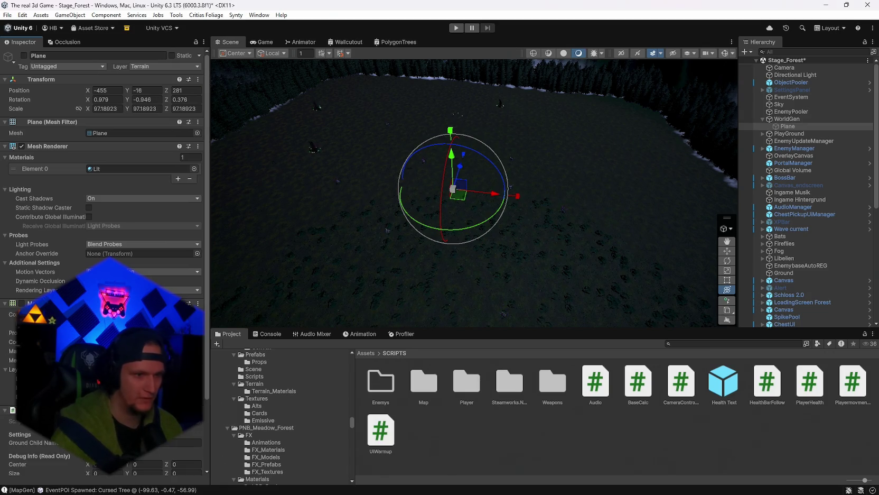
scroll(103, 238, "down", 4)
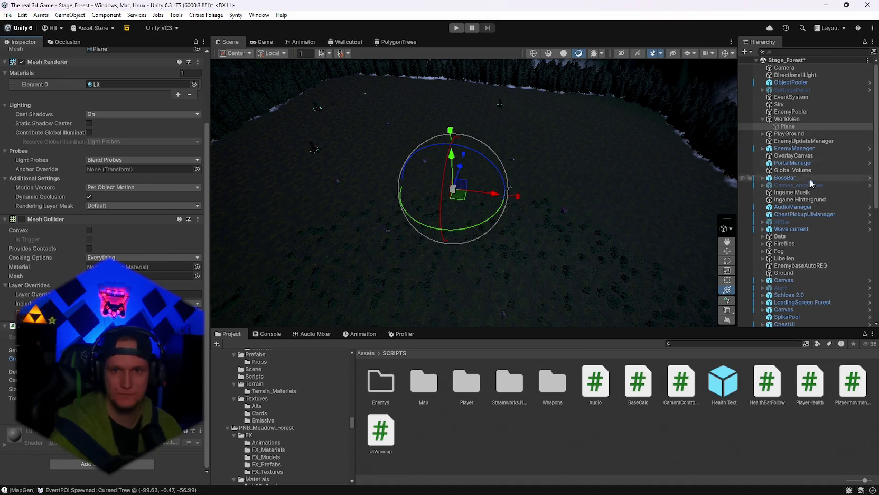
scroll(807, 121, "down", 10)
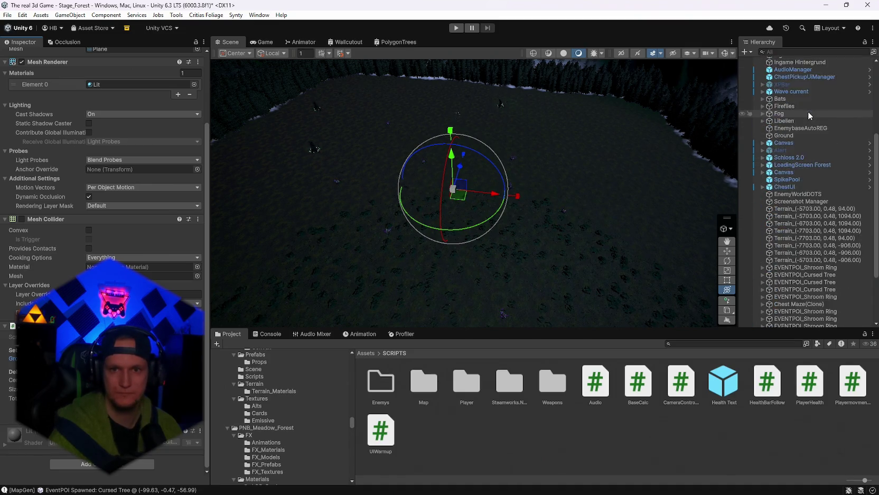
scroll(803, 237, "up", 9)
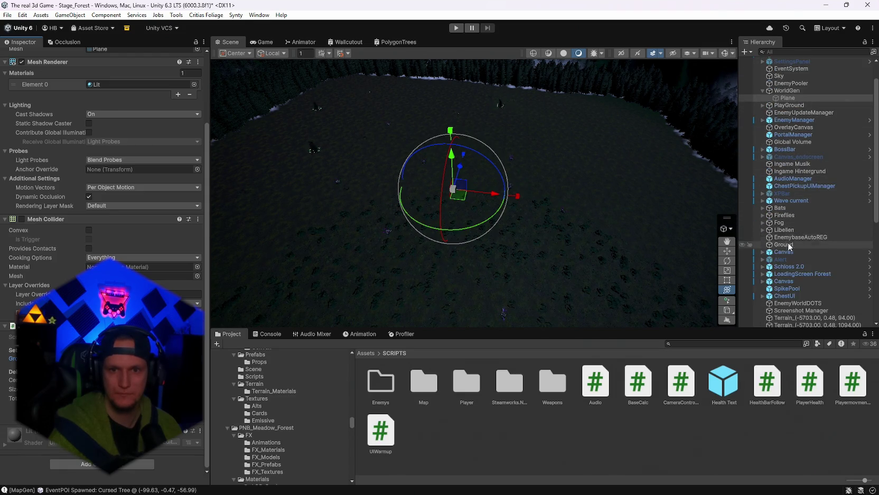
scroll(792, 248, "down", 3)
scroll(791, 248, "up", 4)
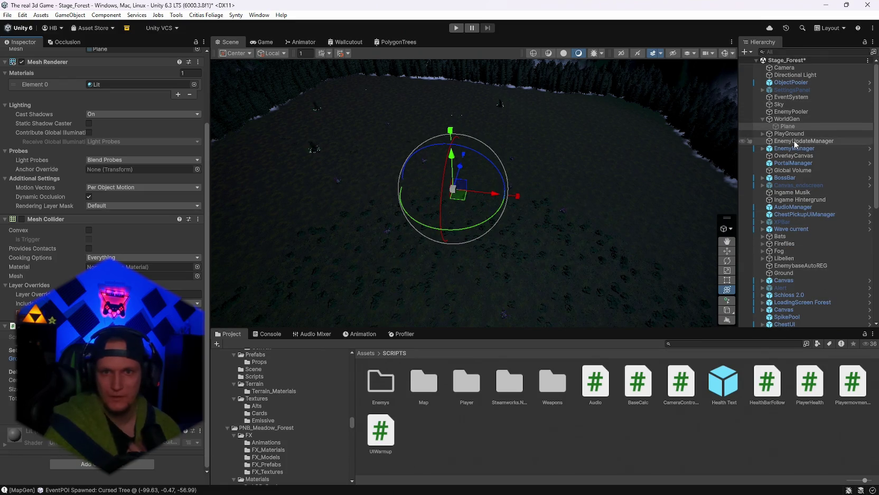
left_click(783, 272)
Step: Regenerate the world from WorldGen's Map Generator and overlook the new terrain
left_click(198, 355)
left_click(154, 377)
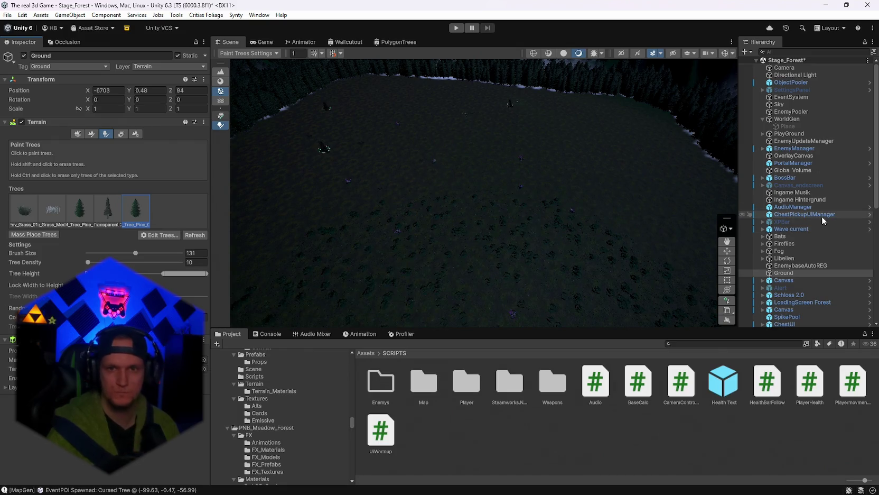
left_click(787, 119)
left_click(198, 121)
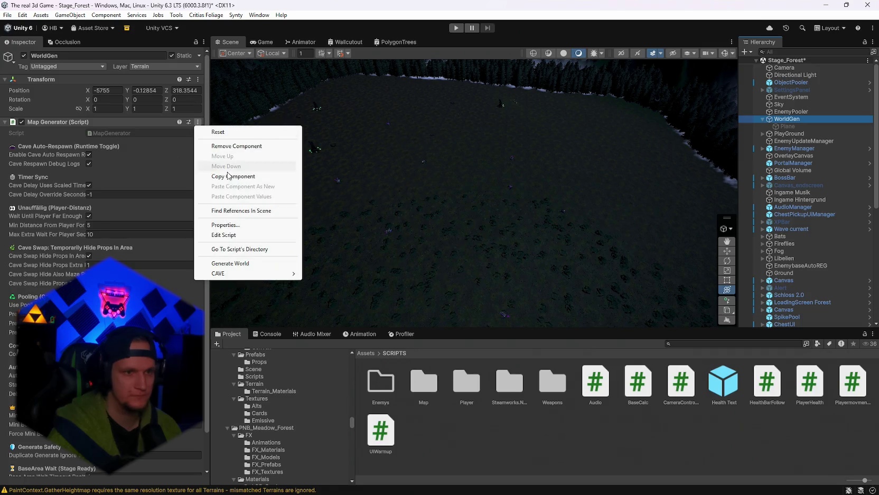
left_click(231, 263)
mouse_move(435, 199)
left_mouse_down()
mouse_move(380, 198)
mouse_move(373, 225)
mouse_move(305, 219)
mouse_move(524, 164)
mouse_move(602, 165)
mouse_move(442, 173)
mouse_move(575, 144)
mouse_move(543, 125)
mouse_move(526, 134)
mouse_move(539, 153)
left_mouse_up()
Step: Set the Plane's Position Y to 0
left_click(779, 127)
left_click_drag(454, 119, 456, 104)
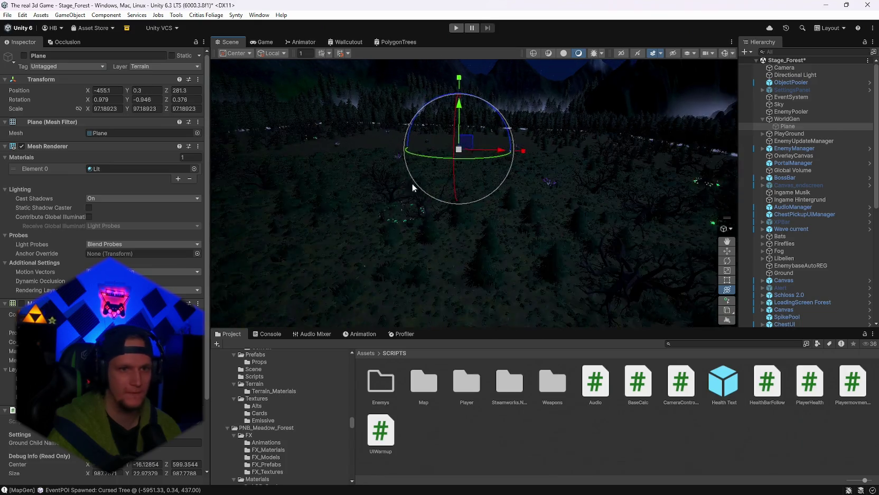
scroll(478, 210, "up", 2)
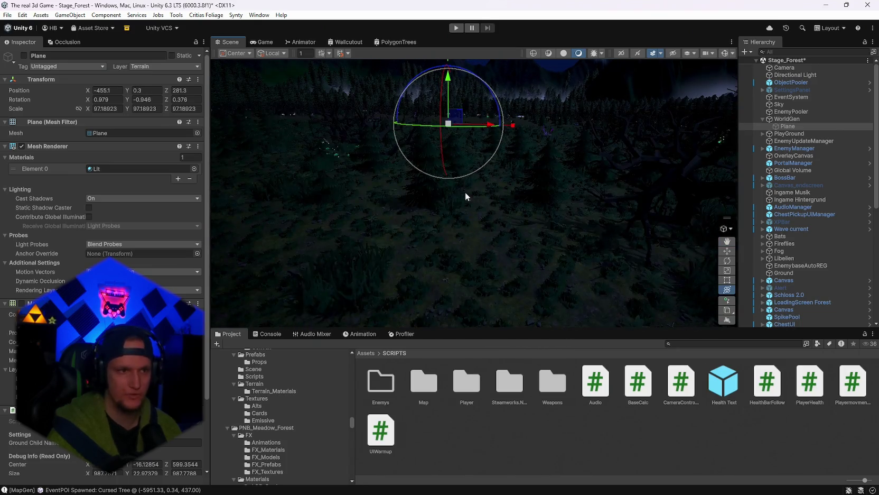
left_click(146, 90)
type("0")
Step: Regenerate the world again so a fresh maze appears, and fly among the trees
left_click(787, 119)
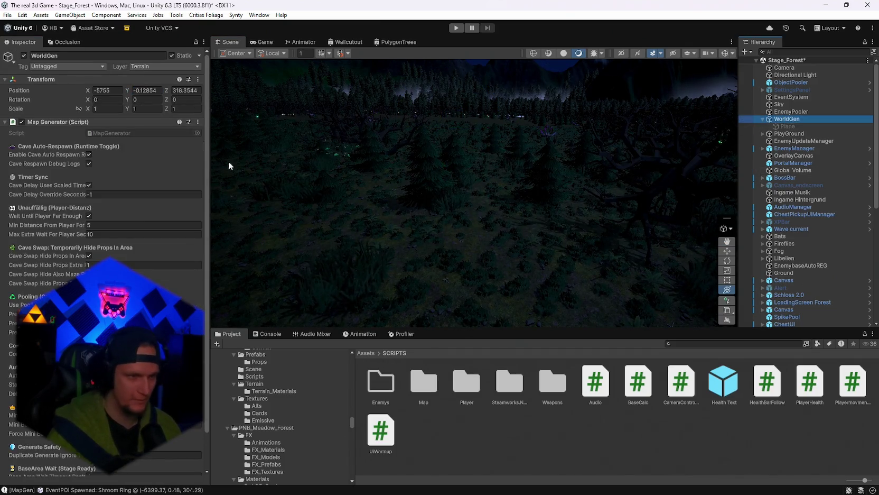
left_click(198, 122)
left_click(230, 264)
mouse_move(461, 241)
left_mouse_down()
mouse_move(469, 231)
mouse_move(428, 239)
mouse_move(475, 242)
mouse_move(418, 242)
mouse_move(471, 243)
mouse_move(450, 253)
mouse_move(482, 242)
mouse_move(422, 248)
mouse_move(516, 257)
mouse_move(494, 269)
mouse_move(489, 237)
mouse_move(231, 253)
mouse_move(306, 272)
mouse_move(338, 261)
mouse_move(428, 275)
mouse_move(402, 269)
mouse_move(423, 251)
mouse_move(691, 230)
mouse_move(660, 254)
mouse_move(549, 232)
left_mouse_up()
Step: Save the scene and the project, then start Play mode with Ctrl+P
left_click(7, 16)
left_click(15, 60)
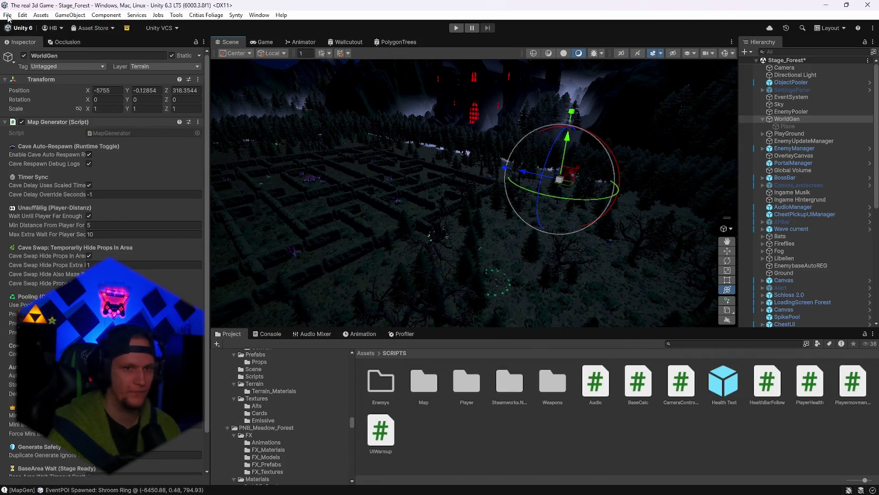
left_click(7, 14)
left_click(26, 112)
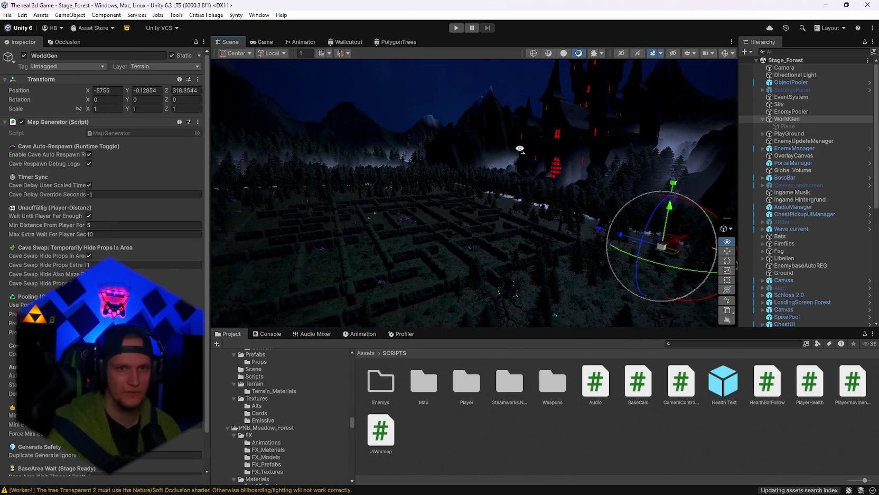
key("ctrl+p")
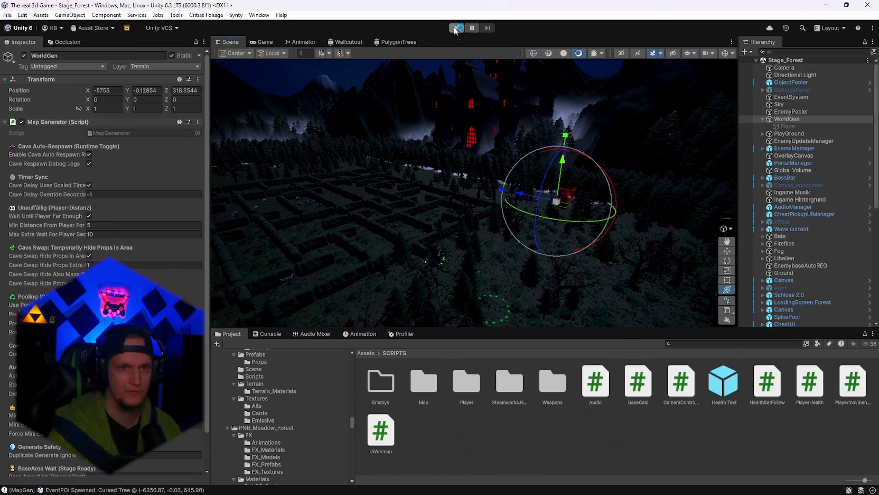
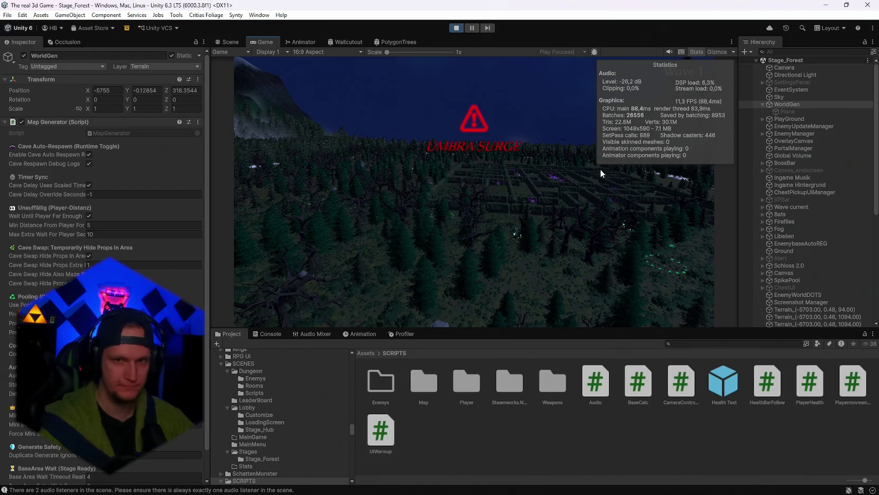
Step: Collapse Stage_Forest and expand DontDestroyOnLoad in the Hierarchy to list its persistent objects
left_click(758, 60)
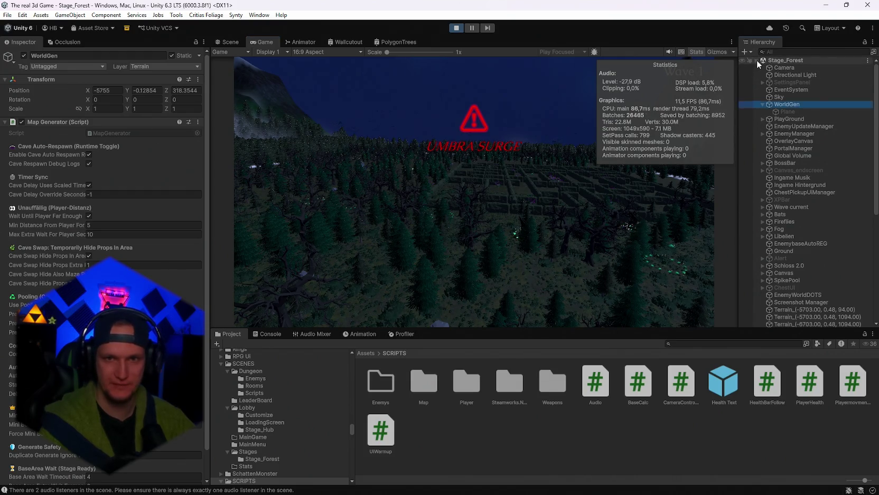
left_click(758, 60)
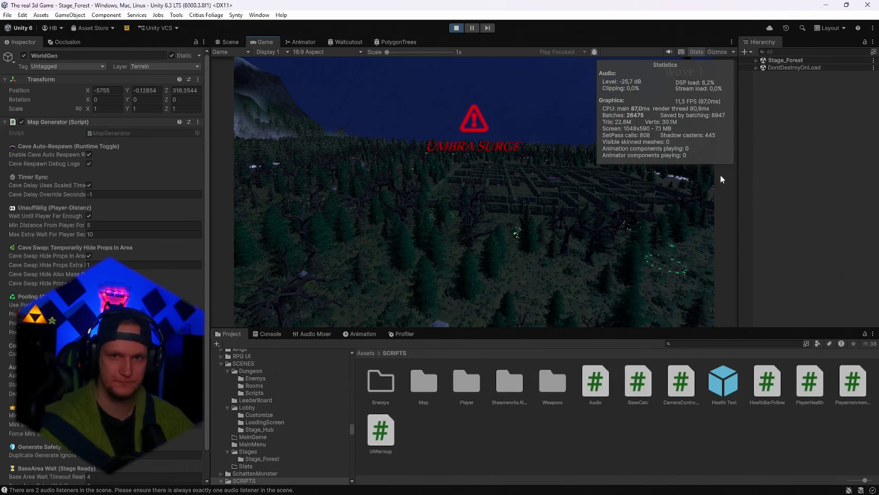
left_click(757, 68)
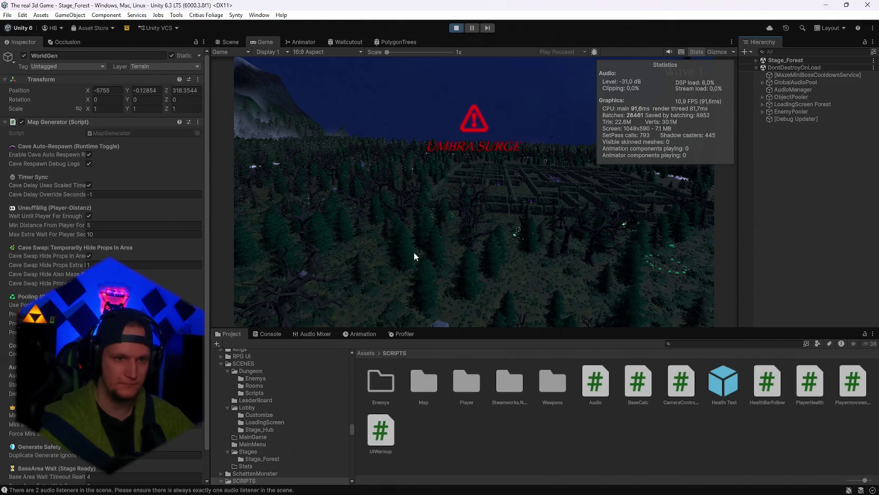
Step: Search the Project for stage_forest, open its prefabs folder and select the SM_Tree_Pine_02 prefab
left_click(742, 343)
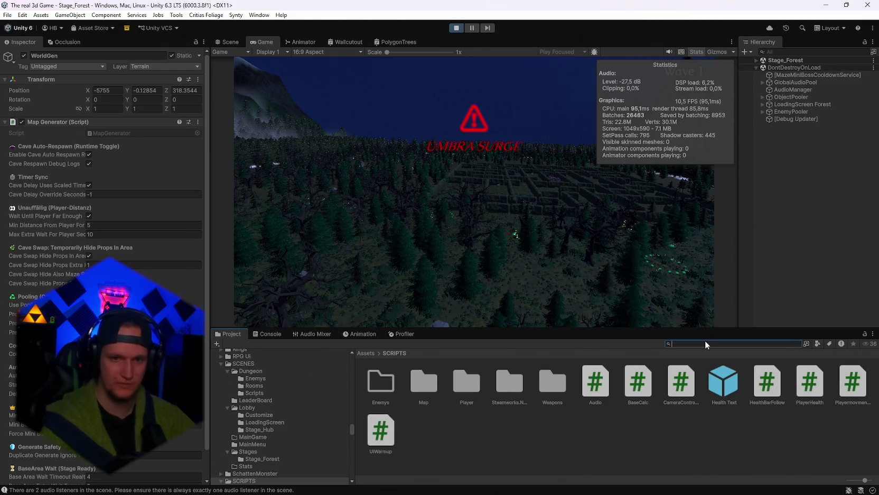
type("g")
key("BackSpace")
type("stage_fore")
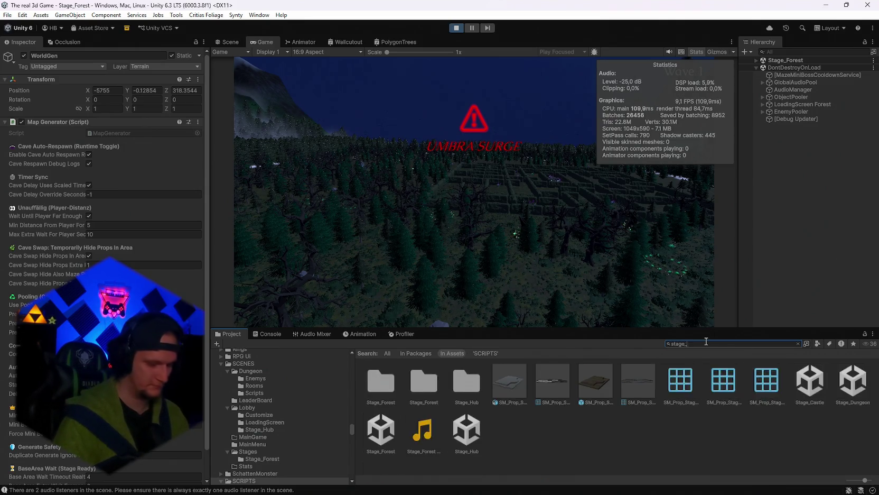
double_click(428, 375)
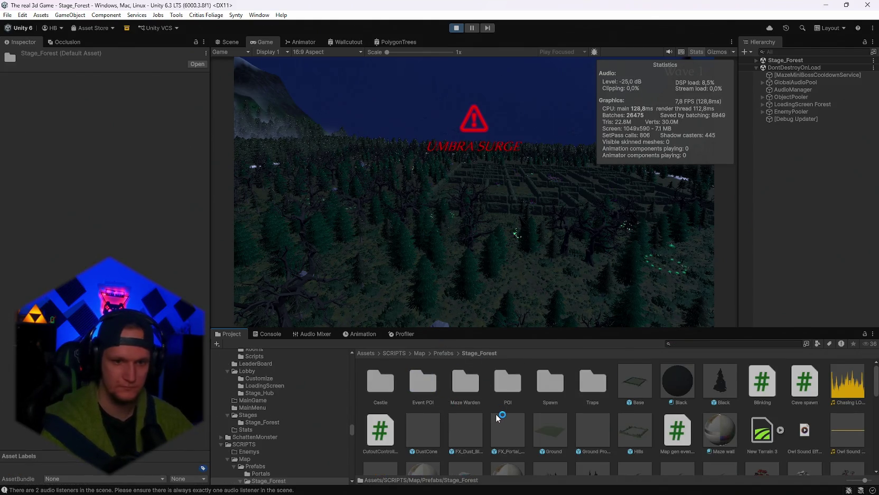
scroll(498, 418, "down", 5)
scroll(498, 417, "down", 1)
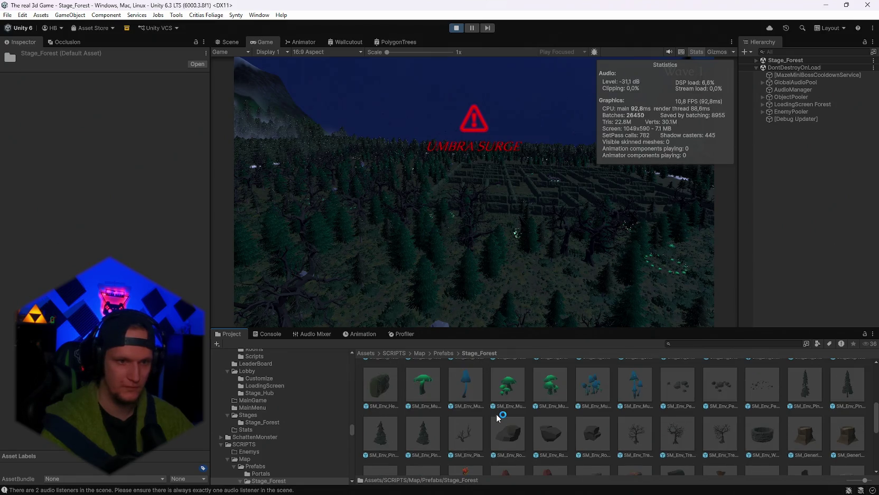
scroll(498, 418, "down", 2)
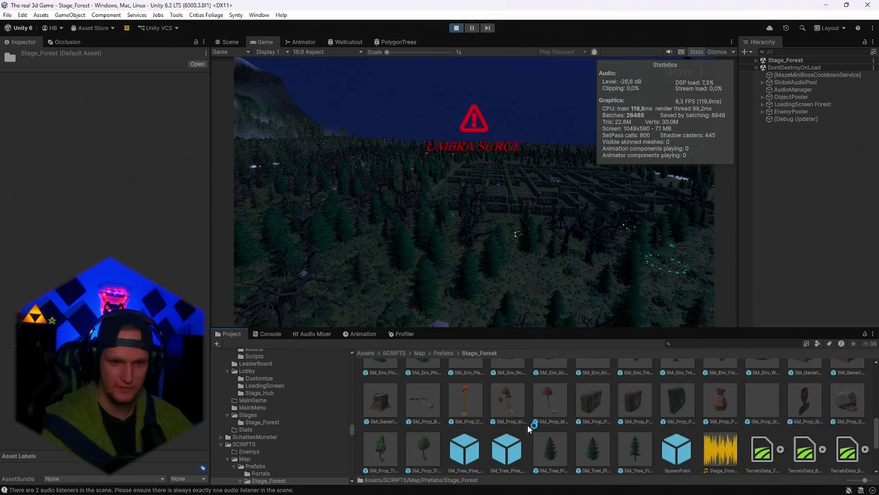
left_click(550, 443)
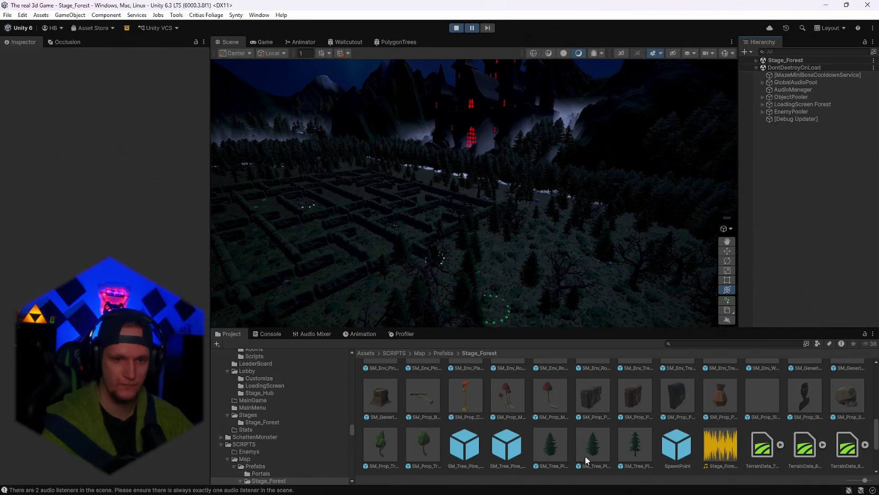
double_click(592, 448)
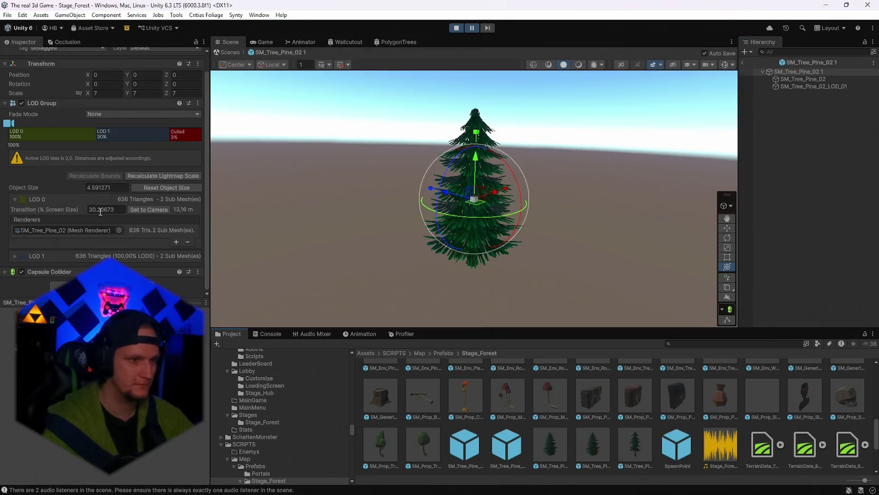
left_click(803, 78)
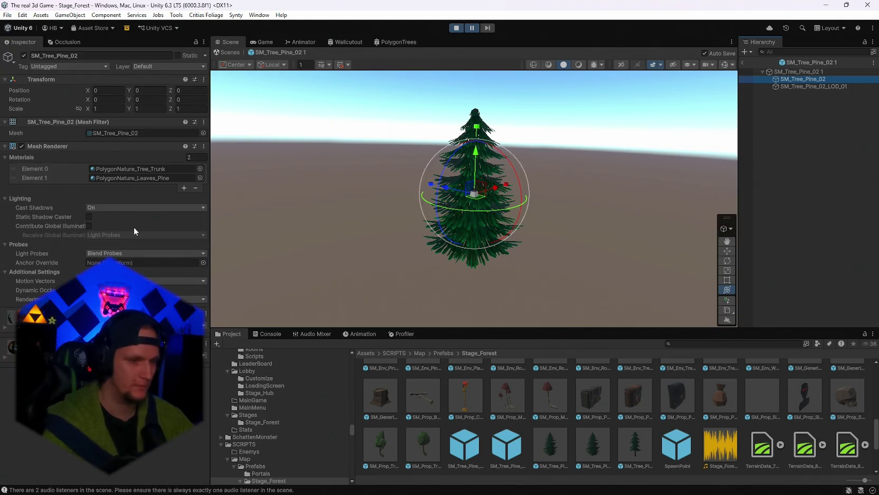
left_click(810, 86)
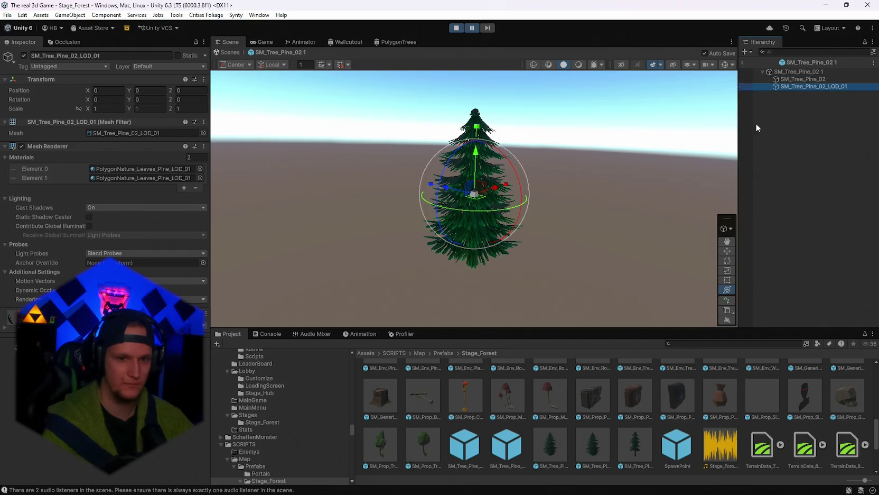
left_click(596, 447)
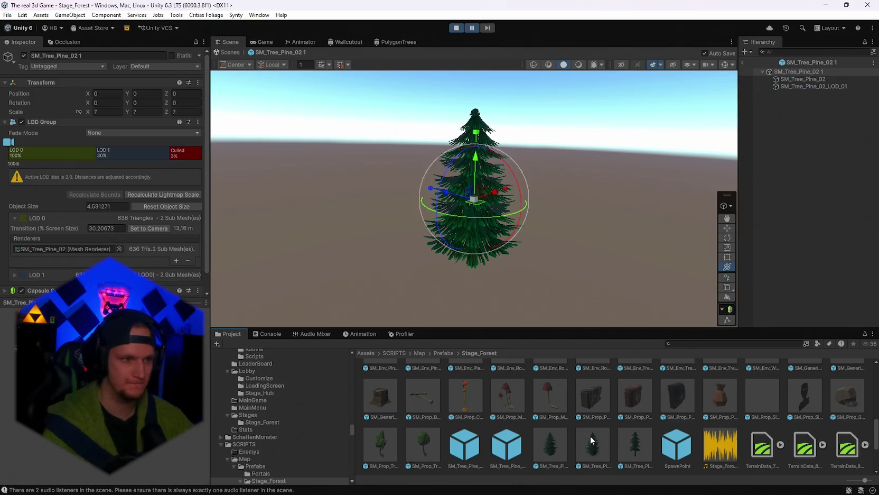
scroll(165, 256, "down", 1)
scroll(165, 255, "up", 1)
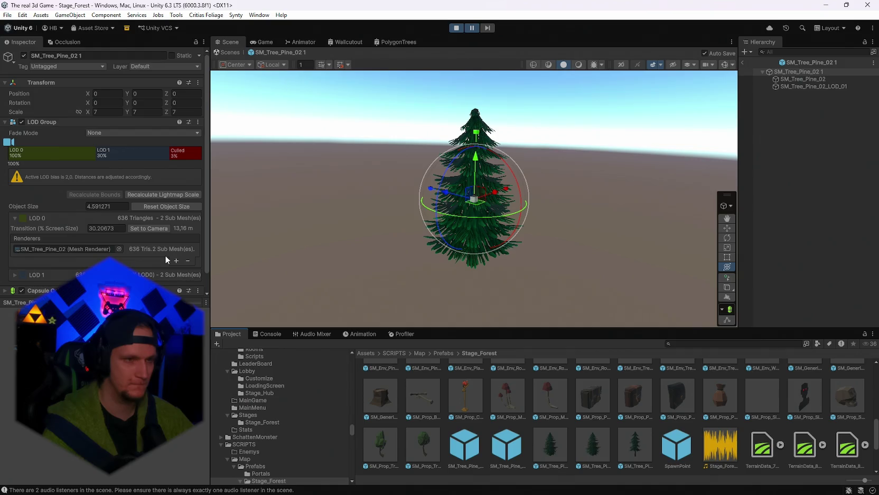
scroll(165, 255, "down", 1)
scroll(165, 254, "up", 1)
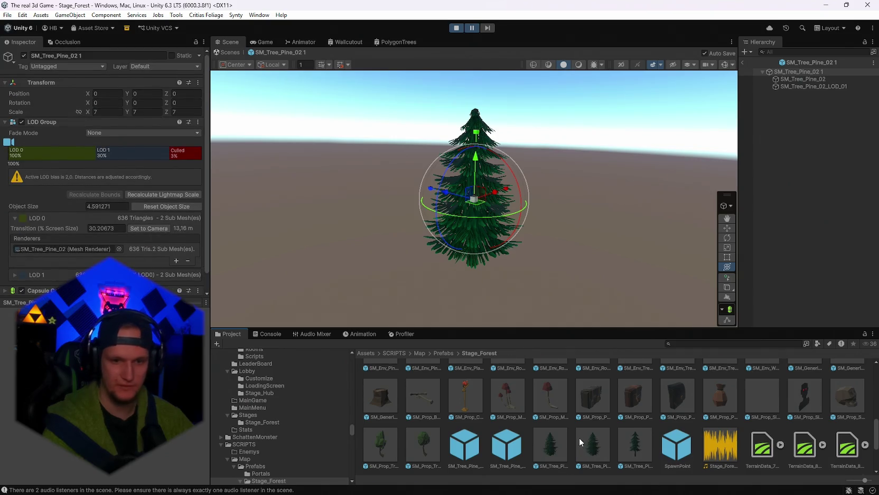
scroll(557, 410, "down", 1)
left_click(509, 394)
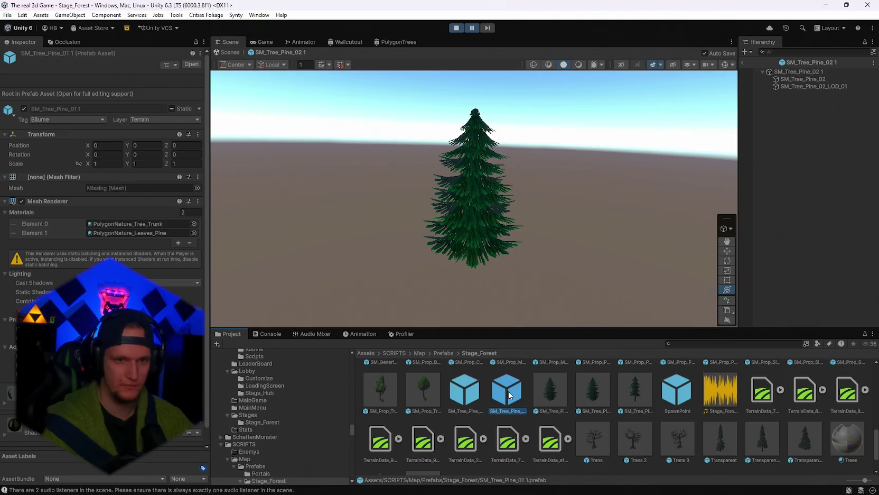
double_click(508, 391)
left_click(473, 391)
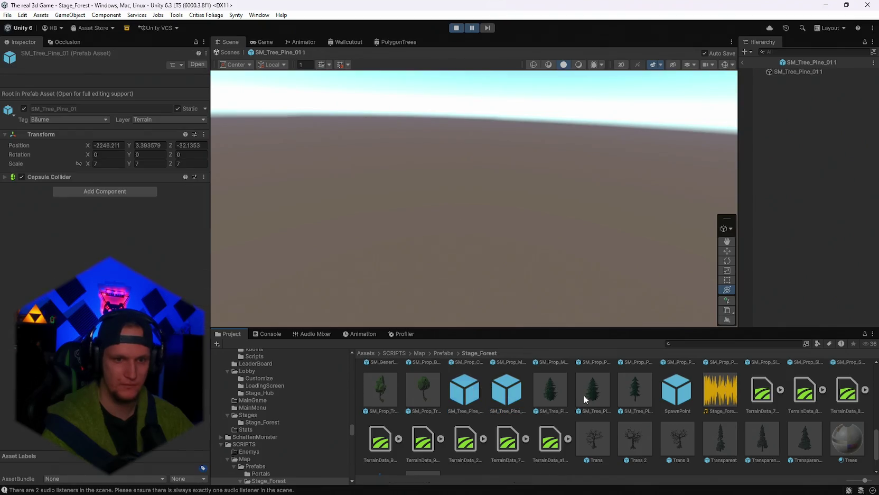
double_click(584, 395)
left_click(802, 79)
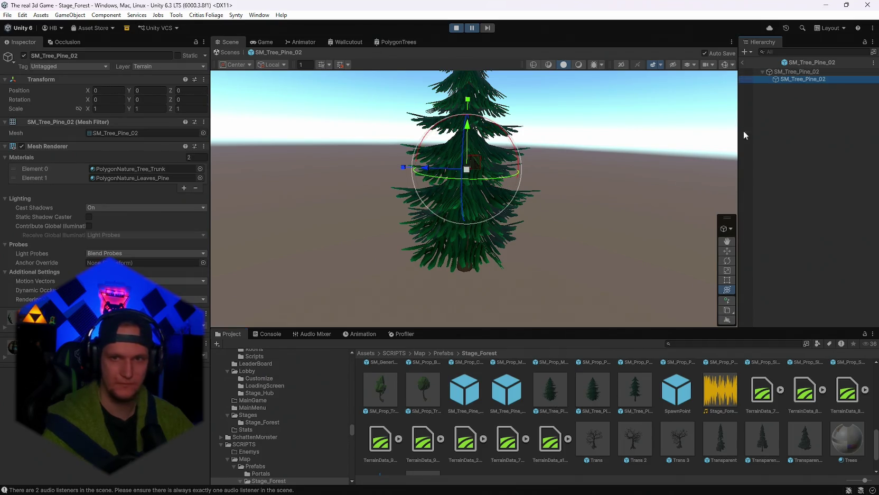
left_click(742, 62)
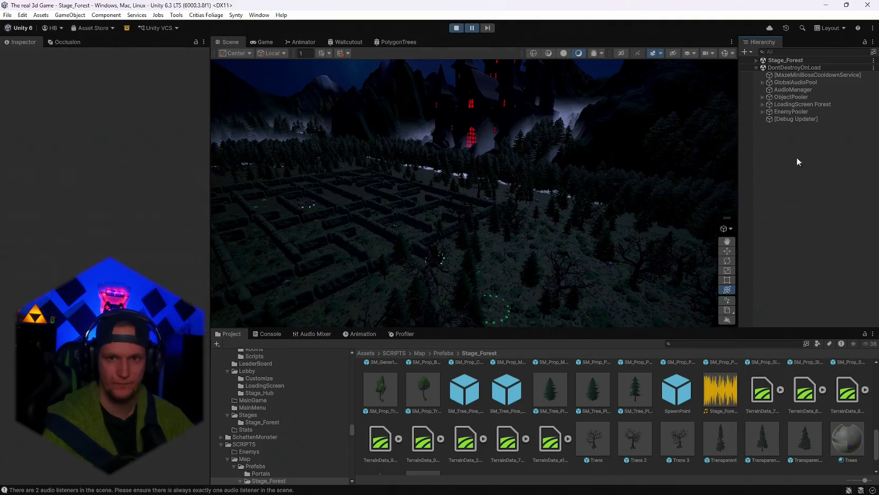
Step: Expand Stage_Forest in the Hierarchy and select its WorldGen object
left_click(757, 60)
left_click(786, 105)
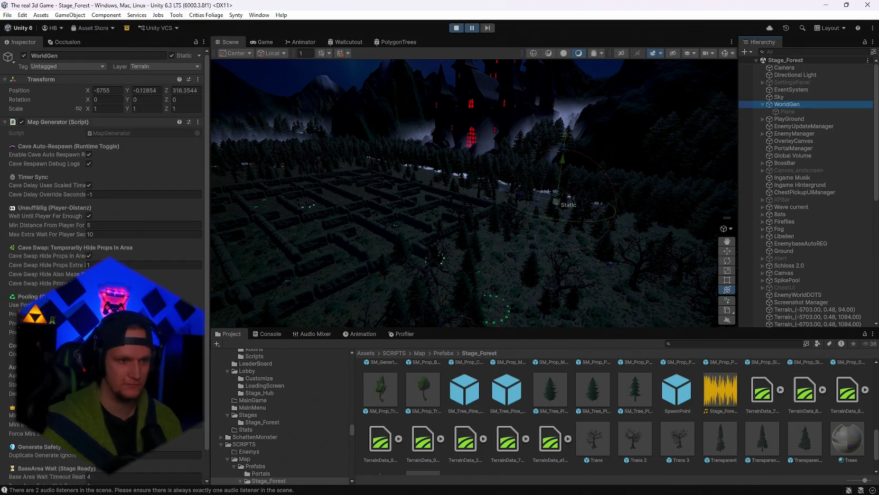
scroll(465, 444, "down", 1)
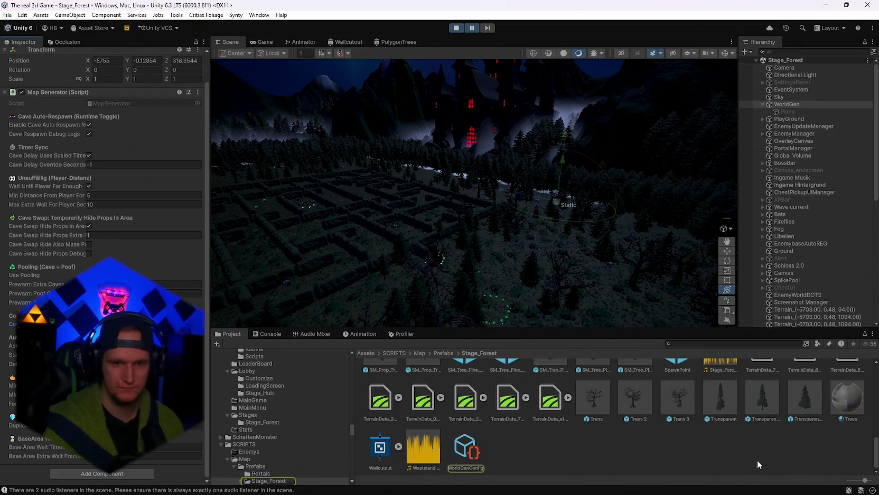
Step: Show the WorldGenConfig asset and locate SM_Tree_Pine_02 as its first Prop Prefabs entry
left_click(465, 447)
scroll(106, 159, "down", 15)
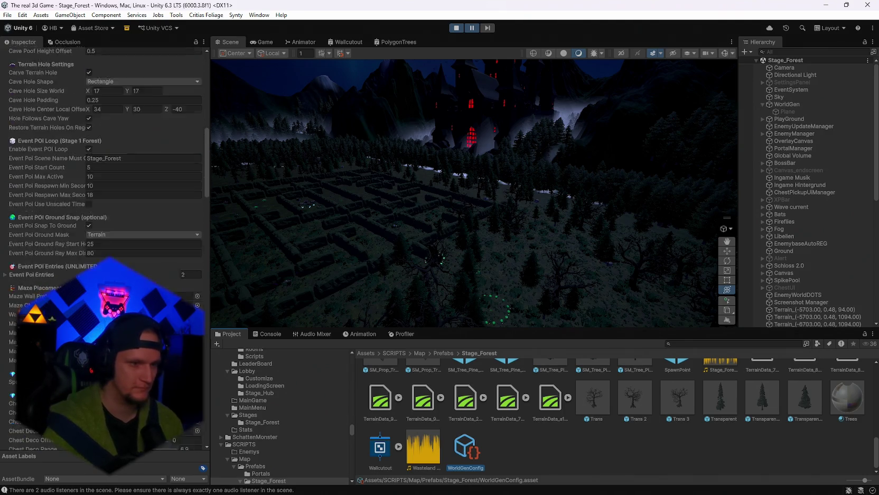
mouse_move(206, 272)
left_mouse_down()
mouse_move(198, 425)
mouse_move(208, 359)
left_mouse_up()
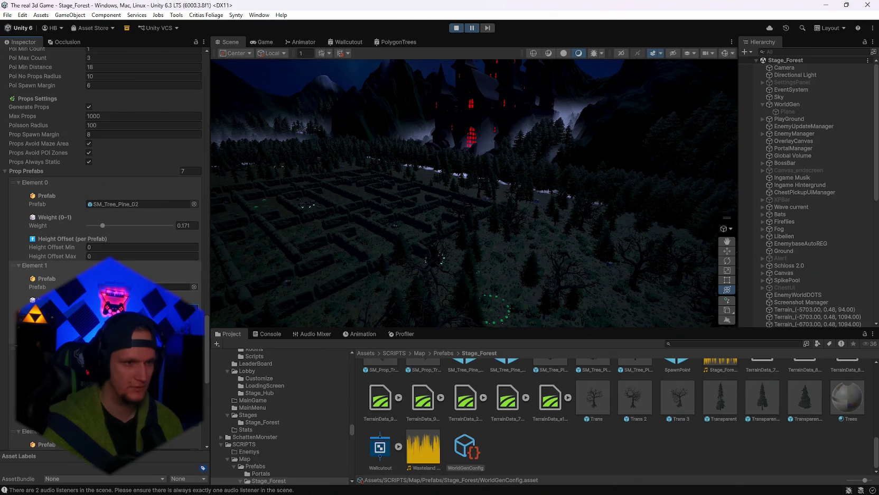
left_click(109, 204)
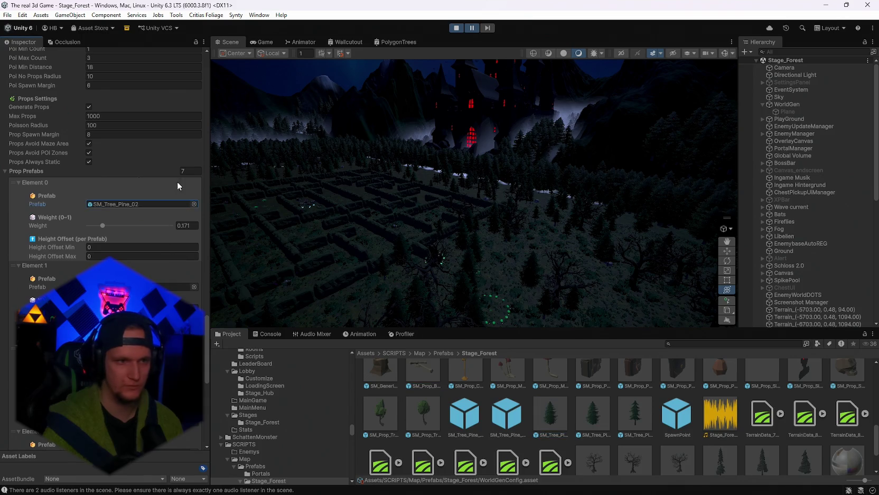
scroll(204, 196, "up", 5)
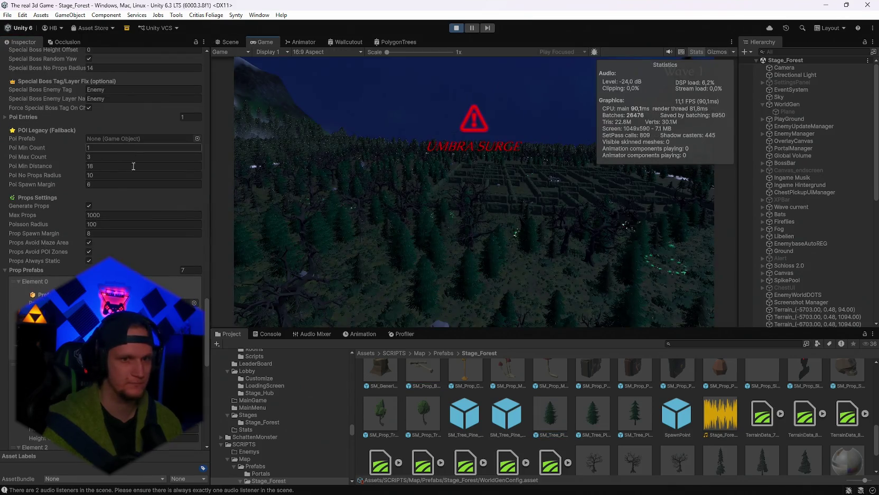
Step: Run the Map Generator's world generation action to regenerate the forest layout
scroll(116, 213, "up", 15)
scroll(124, 217, "up", 10)
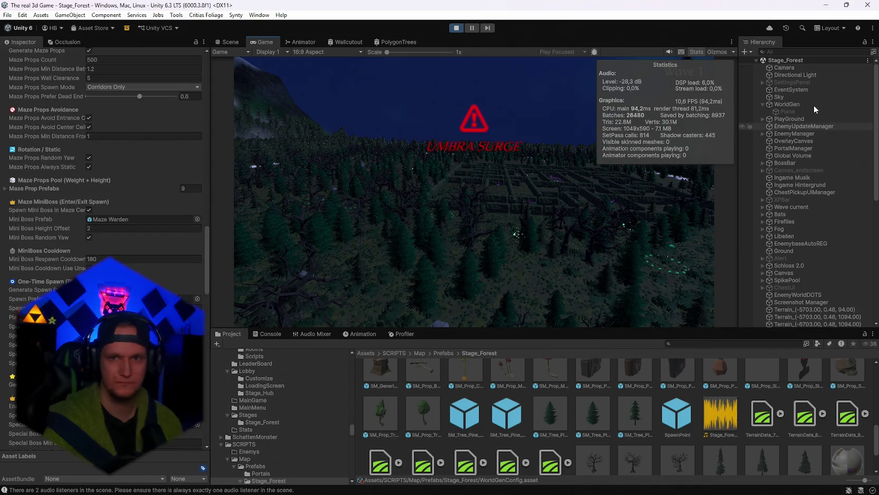
left_click(200, 122)
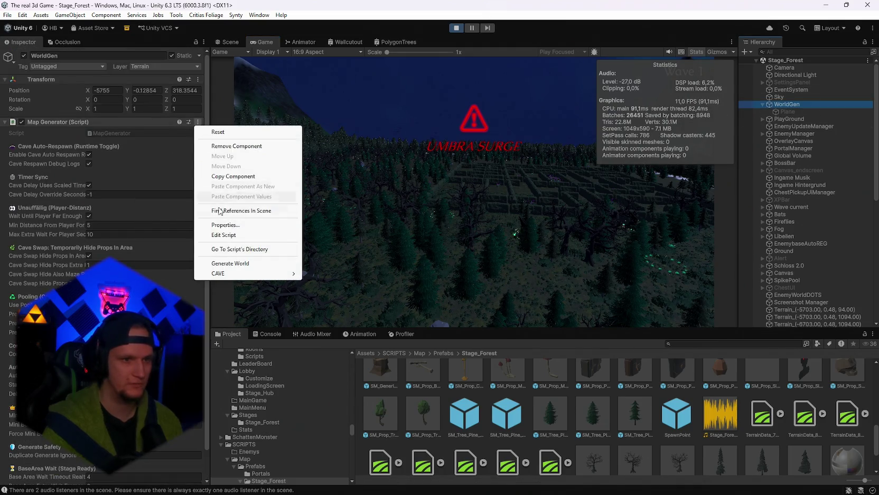
left_click(232, 265)
left_click(434, 259)
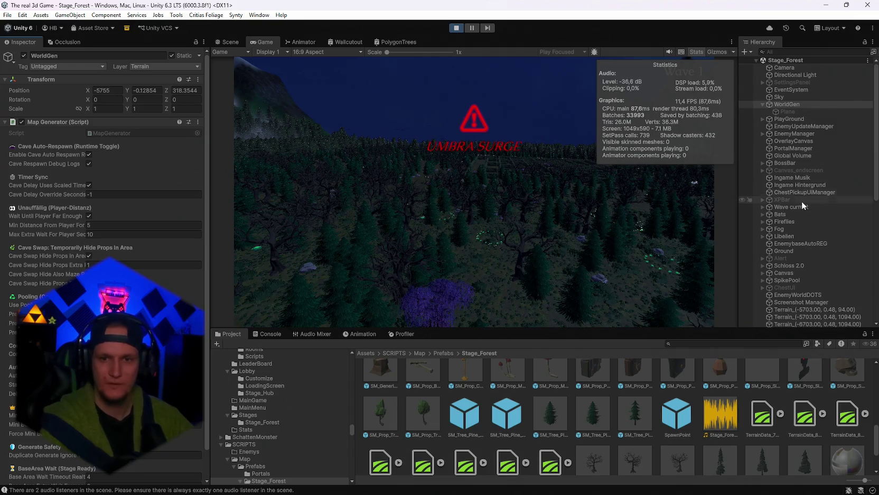
Step: Deactivate GENERATED_World to hide its trees, then reactivate it
scroll(801, 201, "down", 5)
scroll(802, 203, "down", 5)
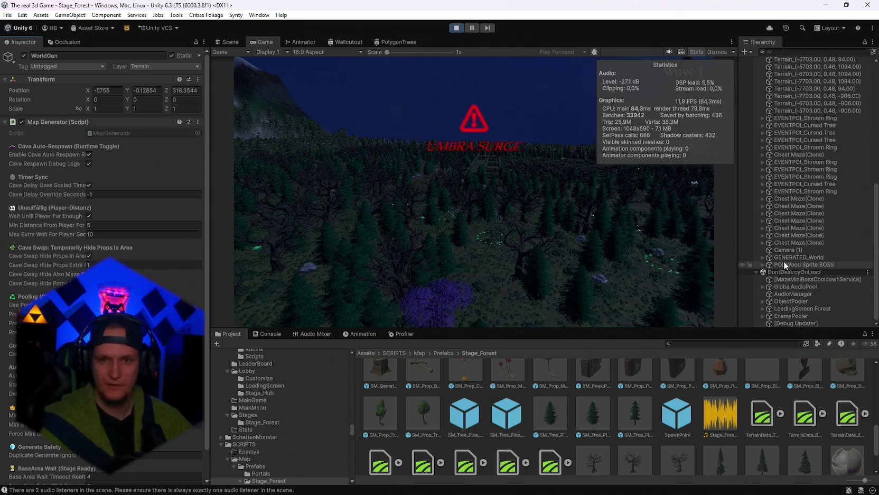
scroll(796, 262, "up", 4)
scroll(796, 259, "down", 2)
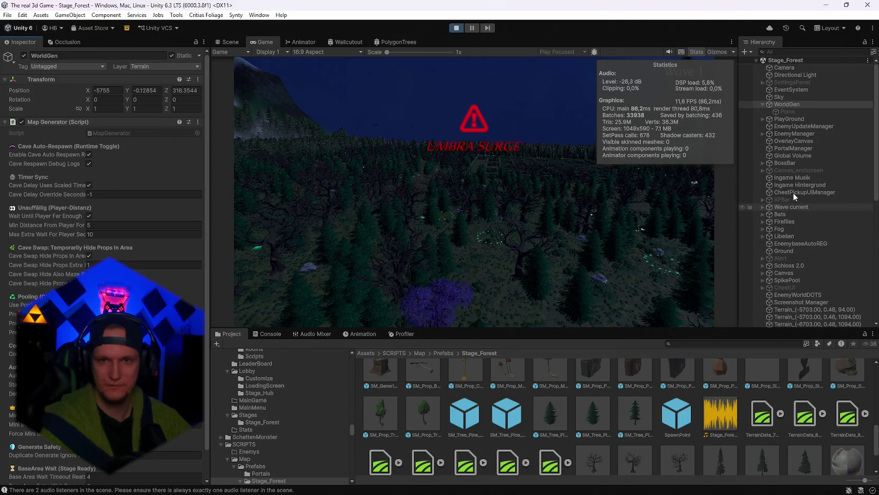
scroll(793, 193, "down", 3)
scroll(793, 232, "down", 2)
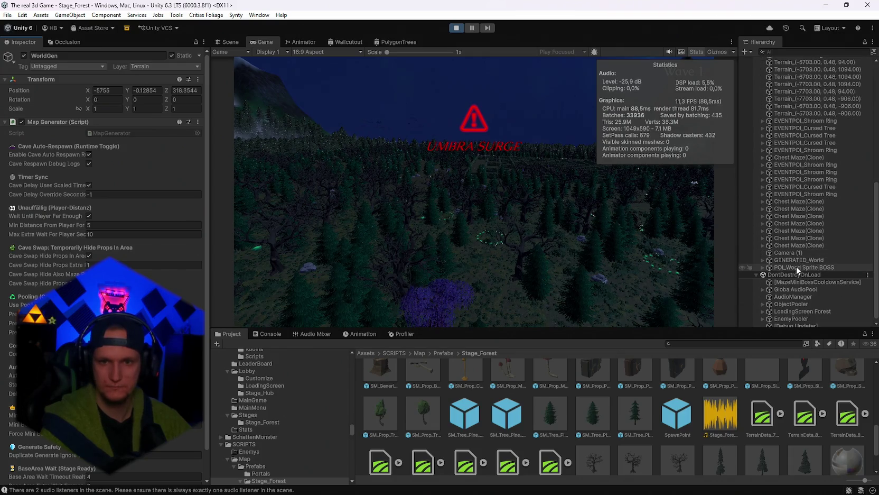
left_click(781, 259)
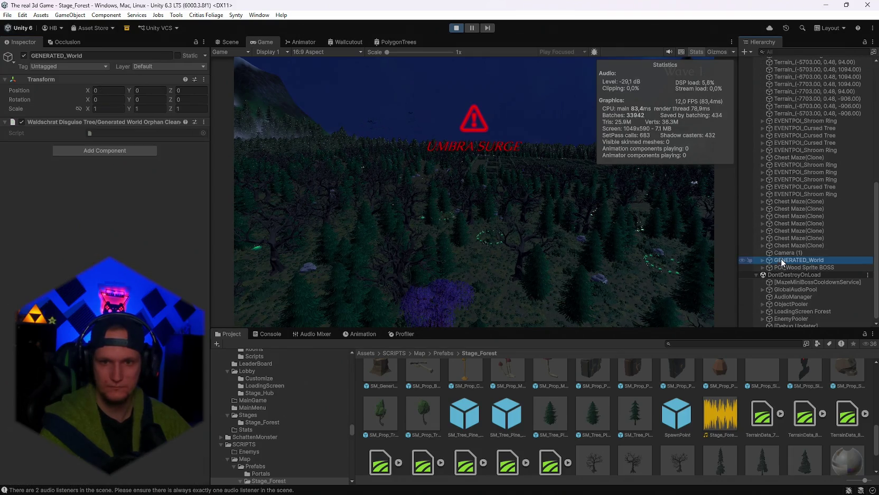
left_click(25, 55)
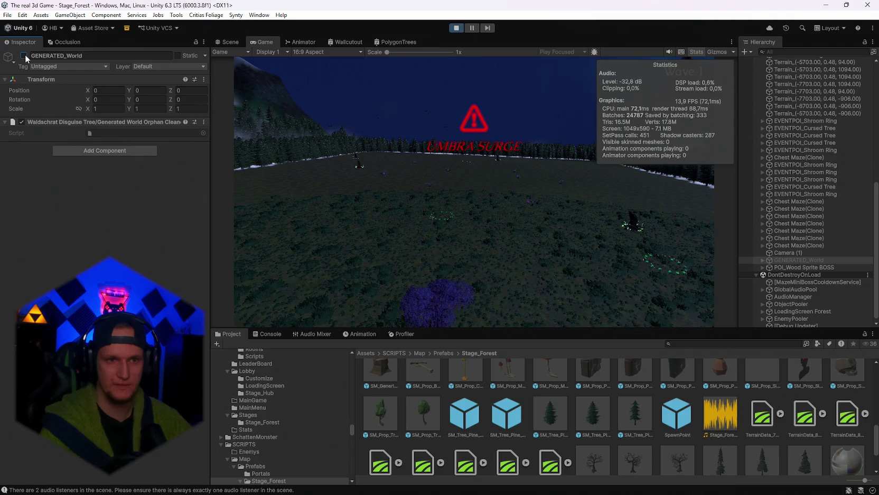
left_click(25, 55)
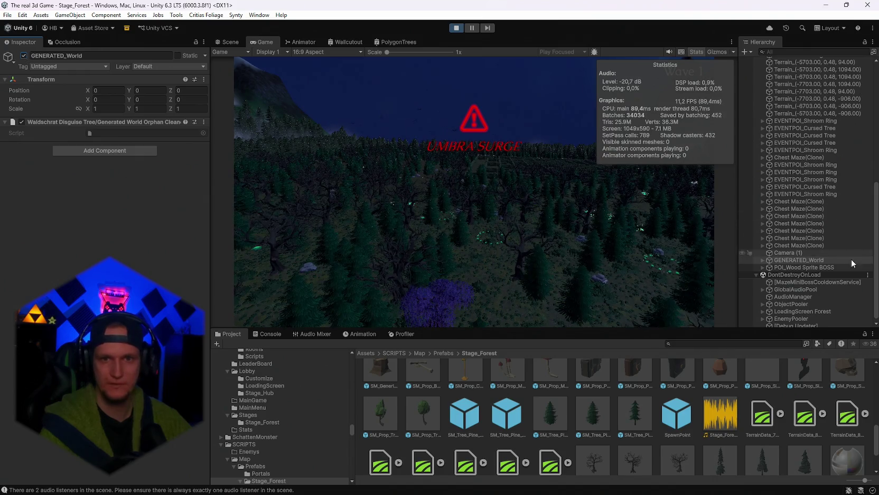
Step: Select the Ground terrain object in the Hierarchy
scroll(824, 248, "up", 6)
scroll(800, 235, "up", 3)
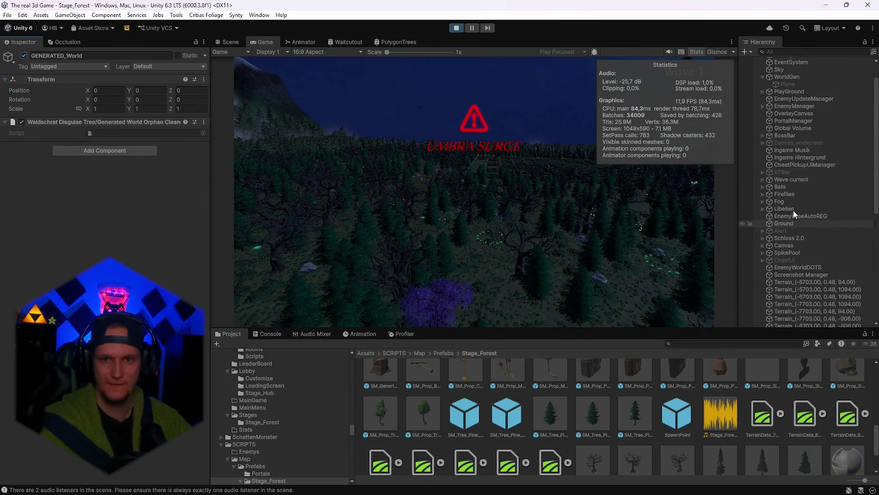
scroll(793, 204, "up", 3)
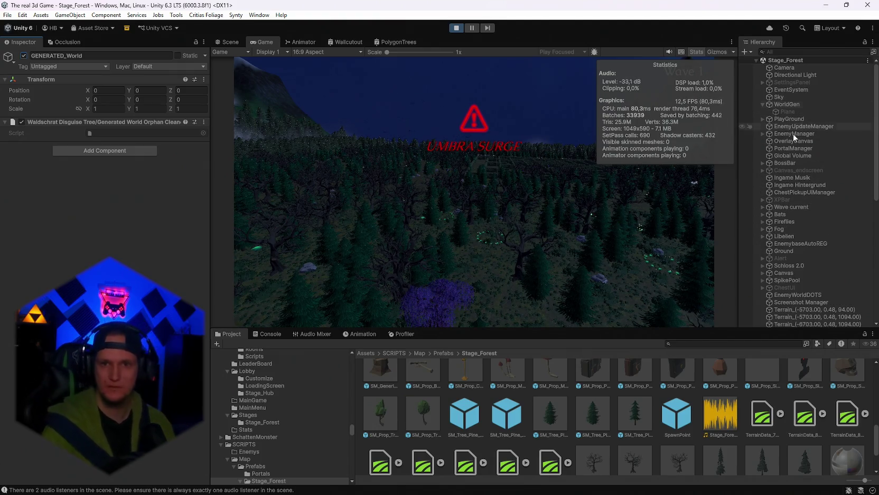
scroll(787, 235, "down", 2)
scroll(793, 233, "down", 5)
scroll(804, 251, "up", 7)
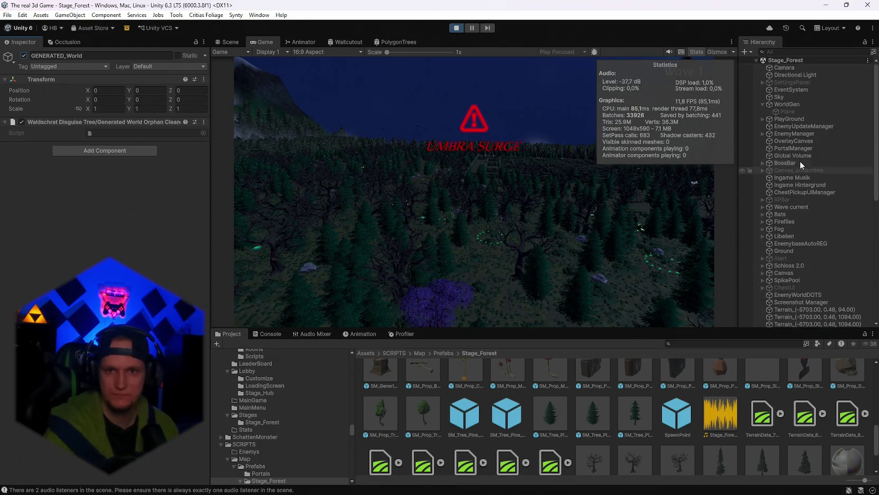
left_click(787, 251)
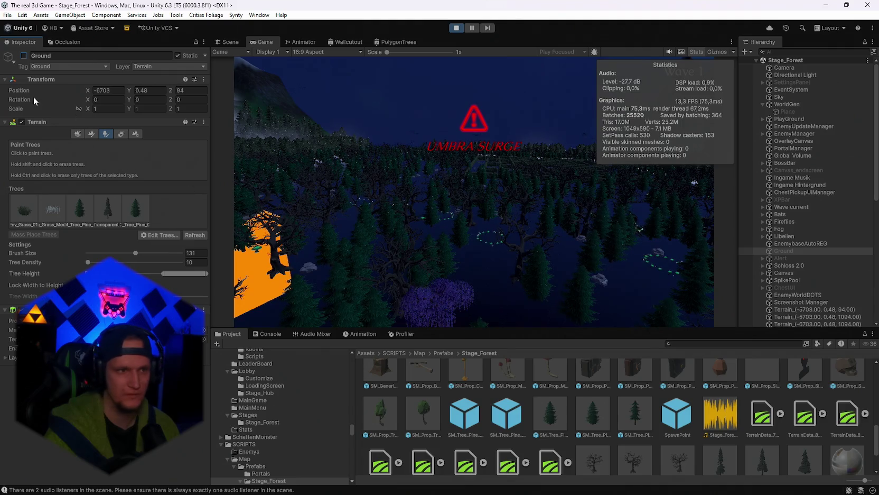
Step: Reactivate Ground, then switch it off and back on to compare the terrain
left_click(24, 55)
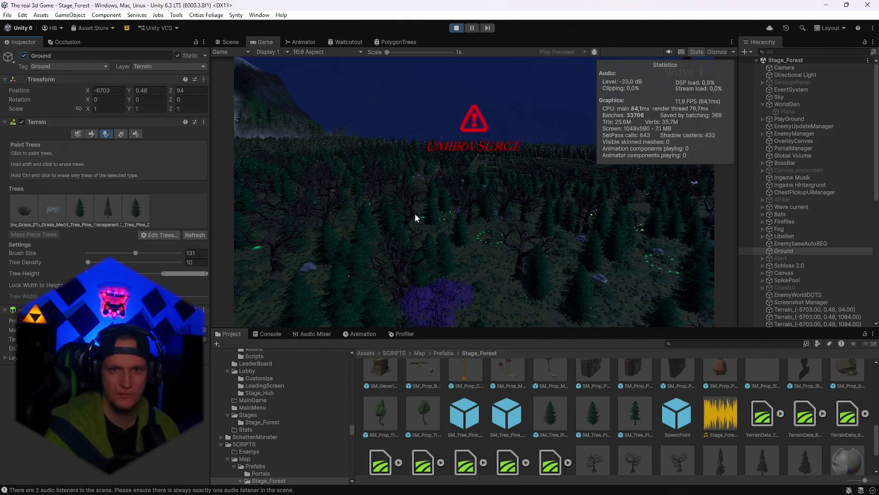
scroll(788, 280, "down", 10)
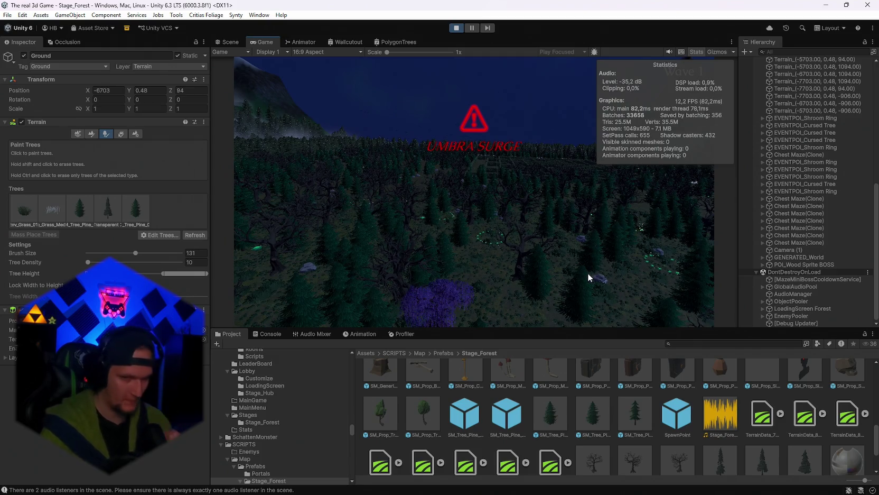
left_click(23, 55)
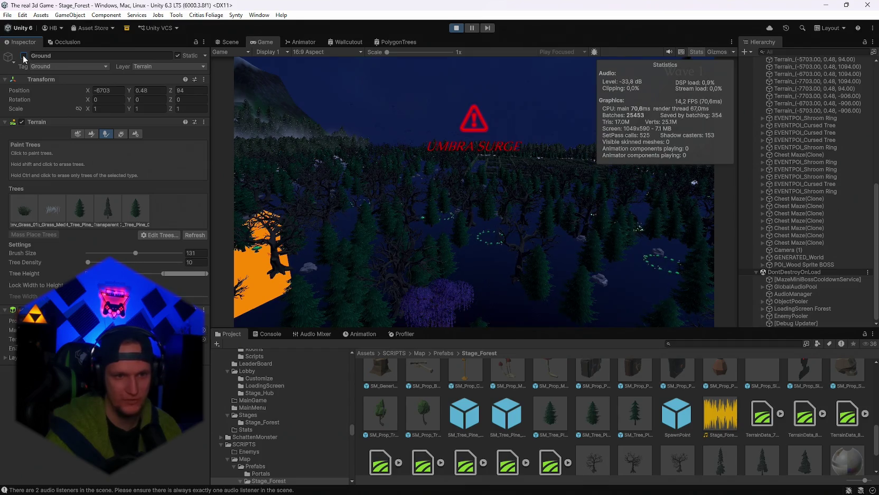
left_click(23, 55)
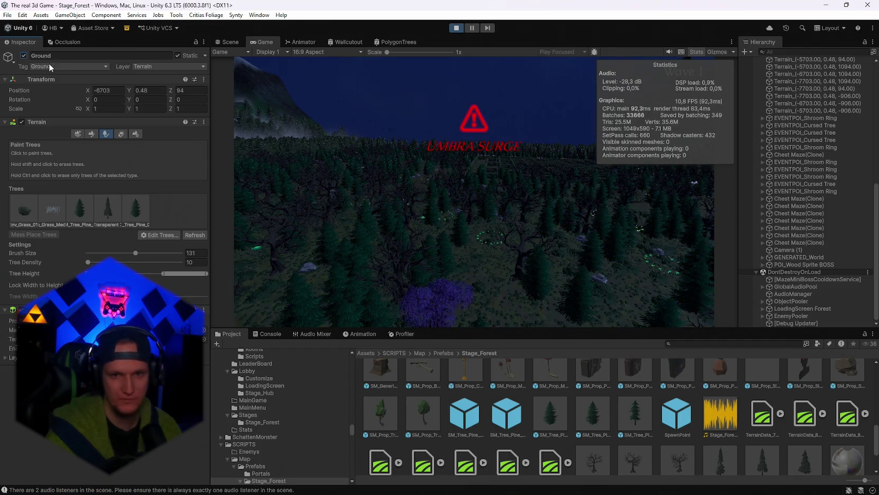
Step: Add GENERATED_World to the selection and toggle both off and back on
scroll(790, 252, "up", 2)
scroll(792, 252, "up", 1)
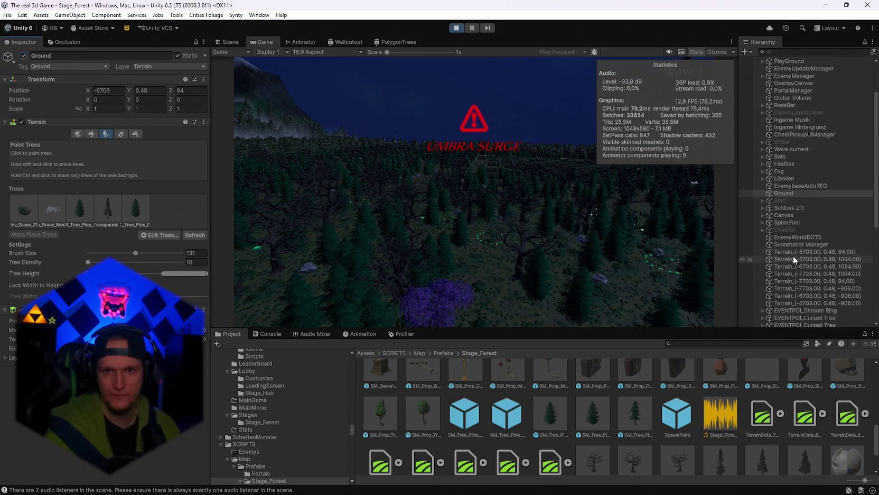
scroll(792, 251, "up", 1)
scroll(792, 250, "down", 2)
left_click(792, 258, "ctrl")
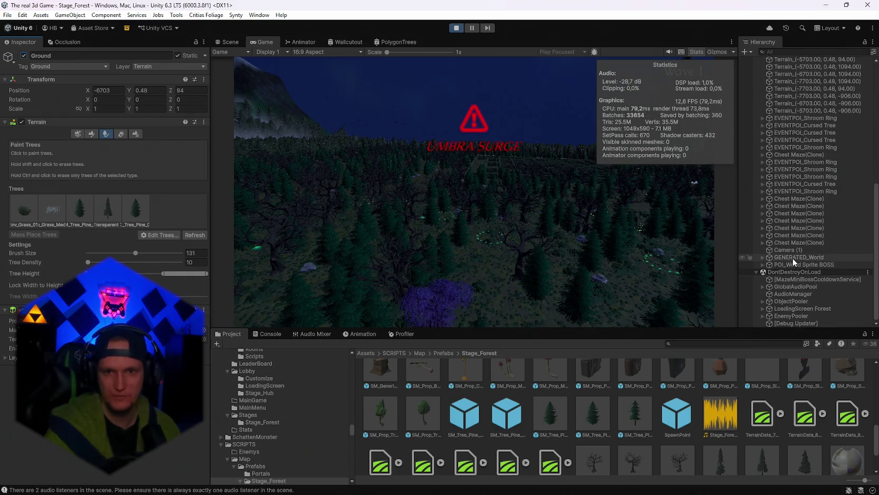
left_click(23, 55)
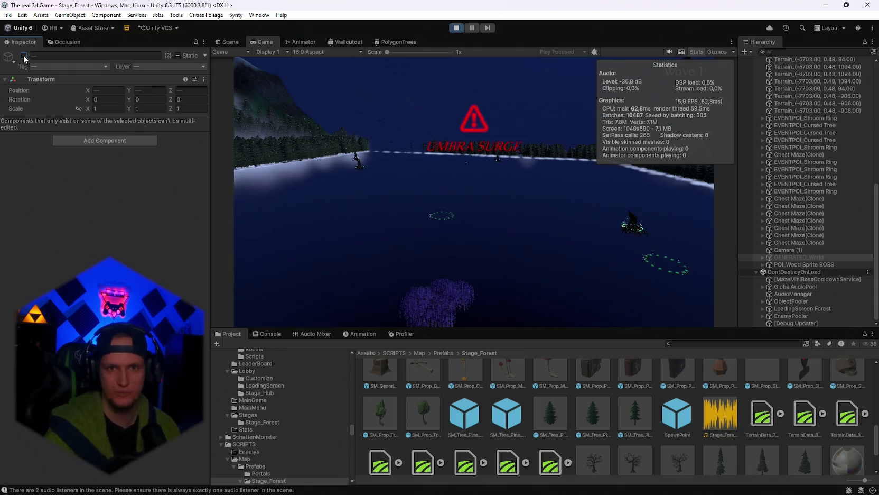
left_click(23, 55)
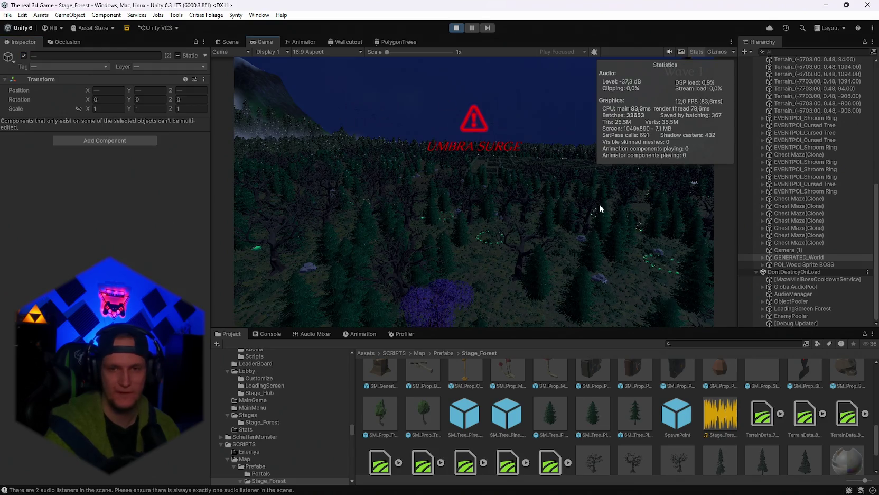
Step: Select all eight Terrain tiles and deactivate them
scroll(816, 207, "up", 8)
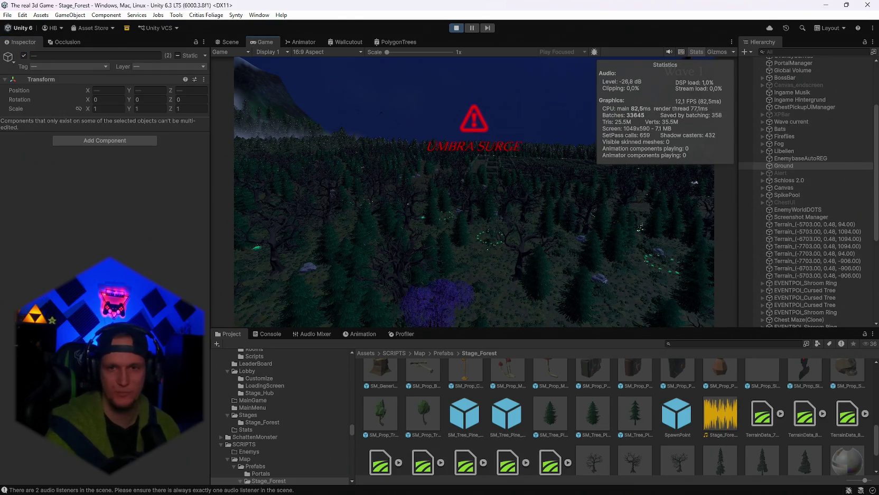
scroll(804, 244, "up", 3)
scroll(804, 237, "down", 10)
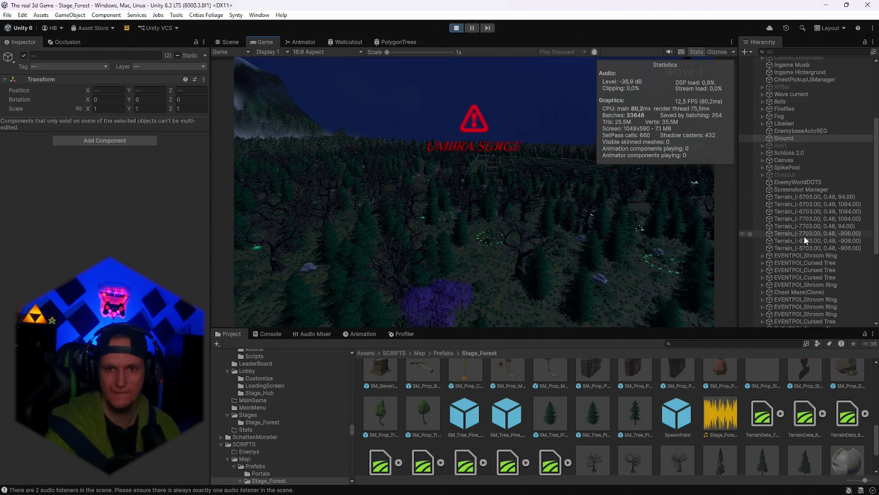
scroll(804, 236, "up", 3)
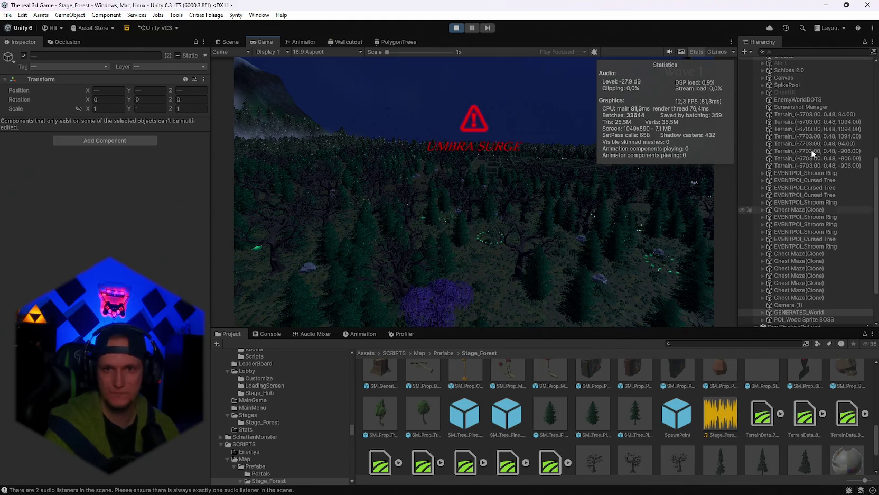
left_click(788, 116)
left_click(785, 167, "shift")
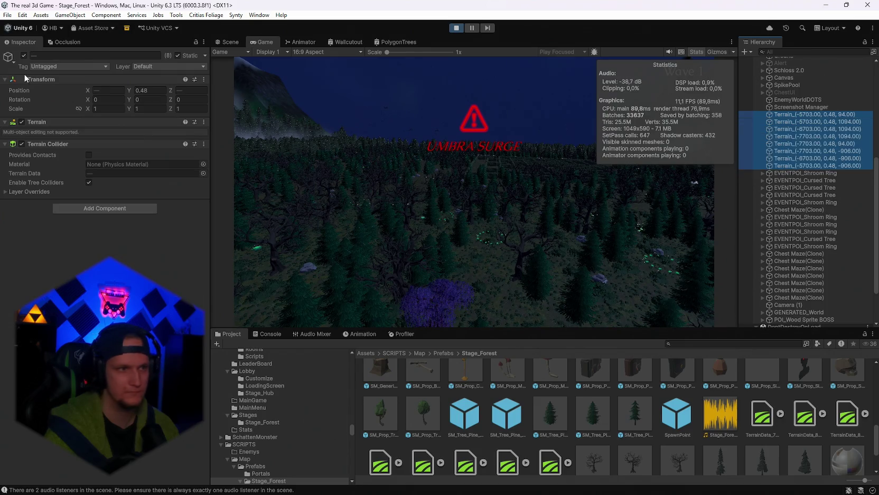
left_click(24, 56)
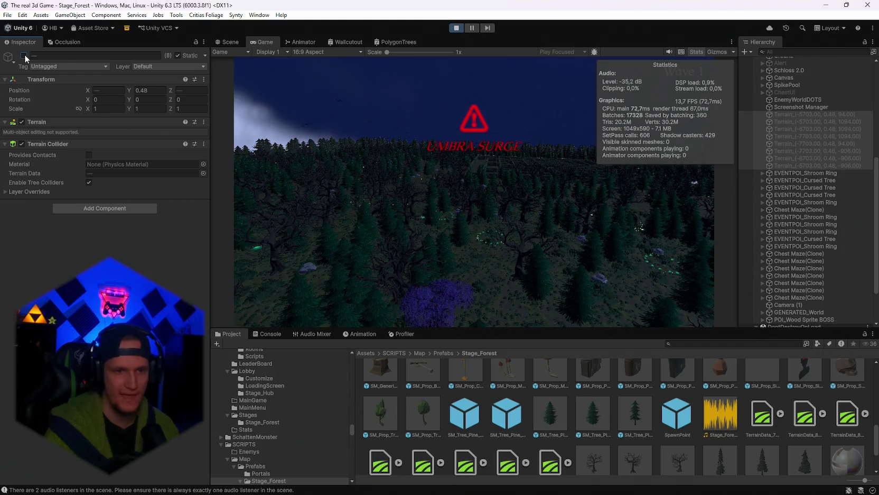
left_click(230, 42)
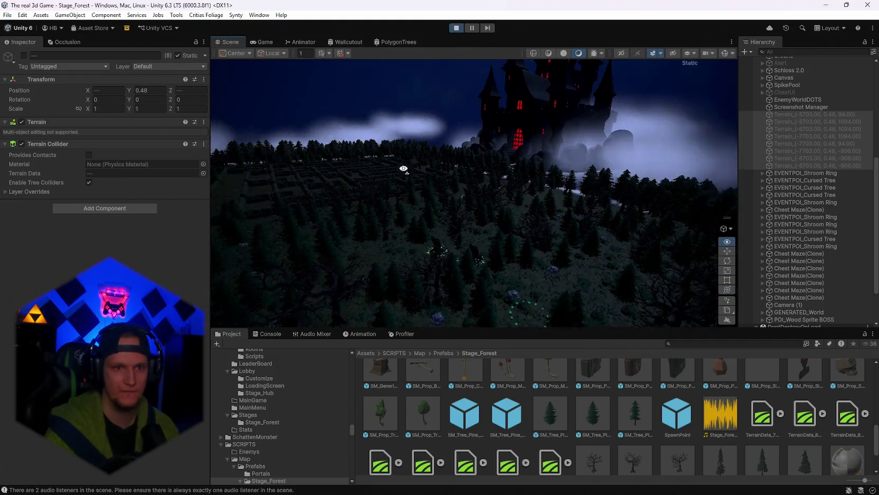
left_click_drag(473, 183, 246, 195)
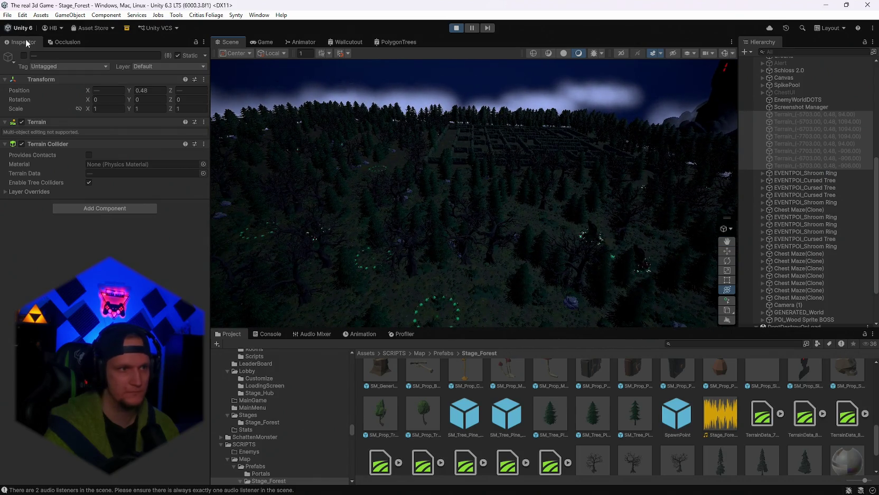
left_click(24, 56)
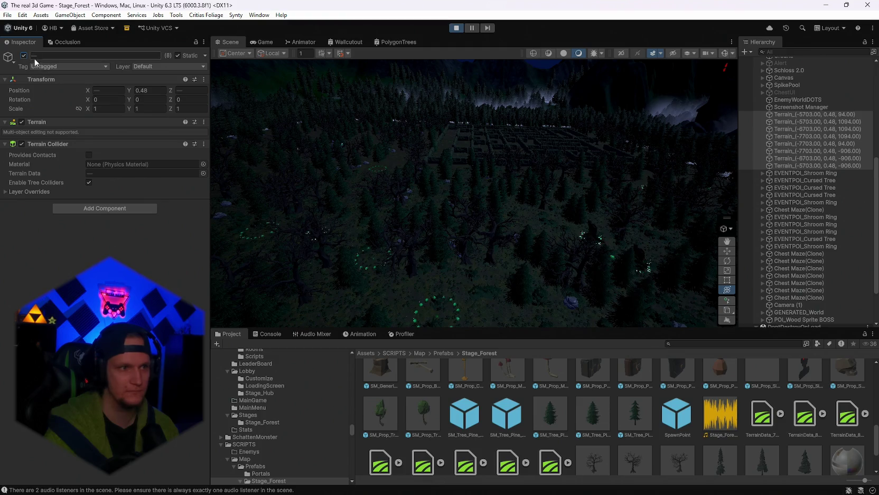
left_click(265, 41)
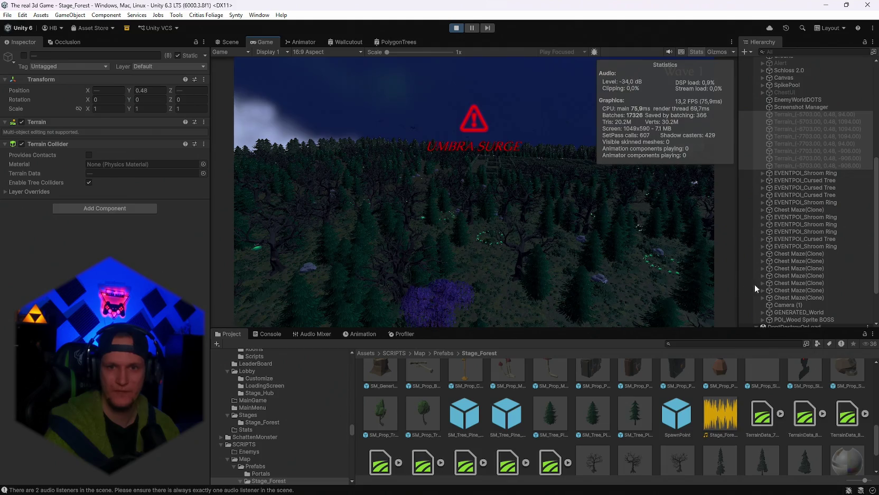
left_click(417, 332)
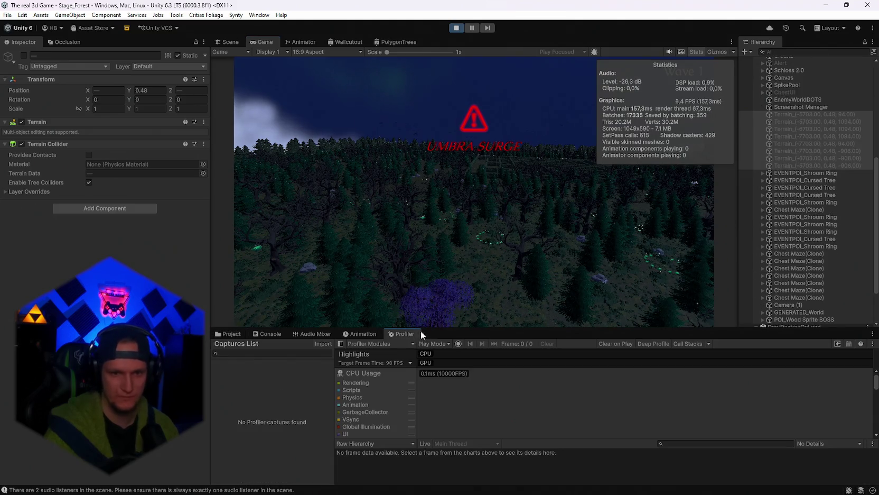
left_click(242, 333)
left_click(264, 333)
left_click(228, 334)
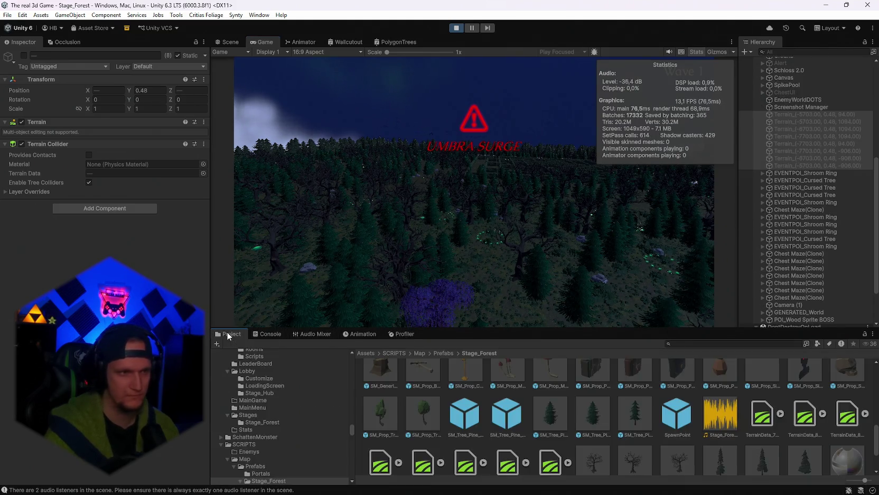
scroll(795, 225, "down", 3)
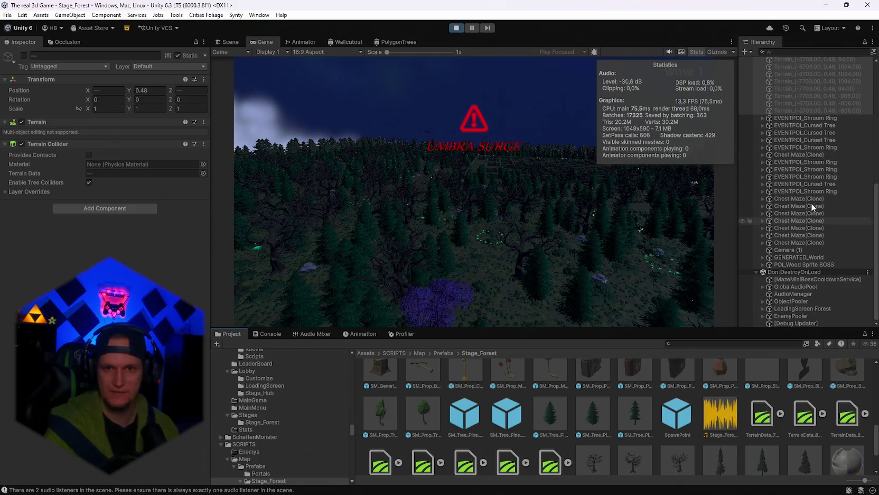
Step: Deactivate GENERATED_World together with the eight Terrain tiles, leaving bare grassy ground
left_click(795, 258, "ctrl")
left_click(24, 56)
left_click(23, 55)
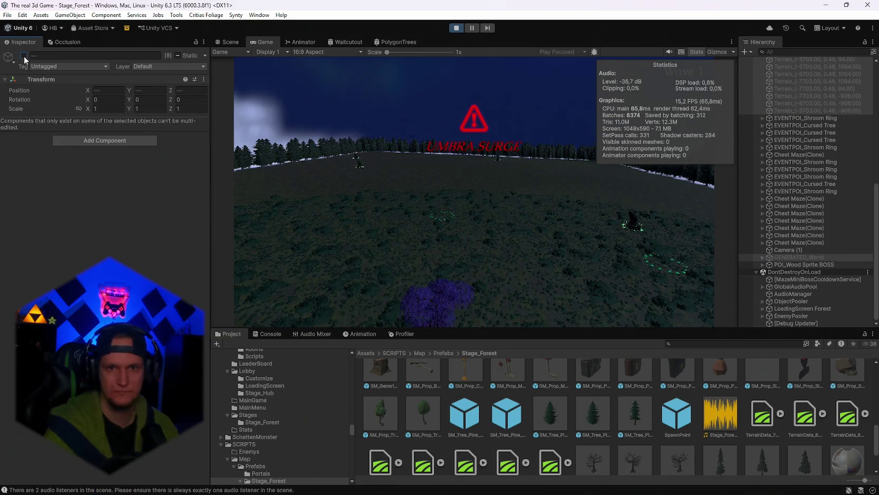
scroll(827, 235, "up", 3)
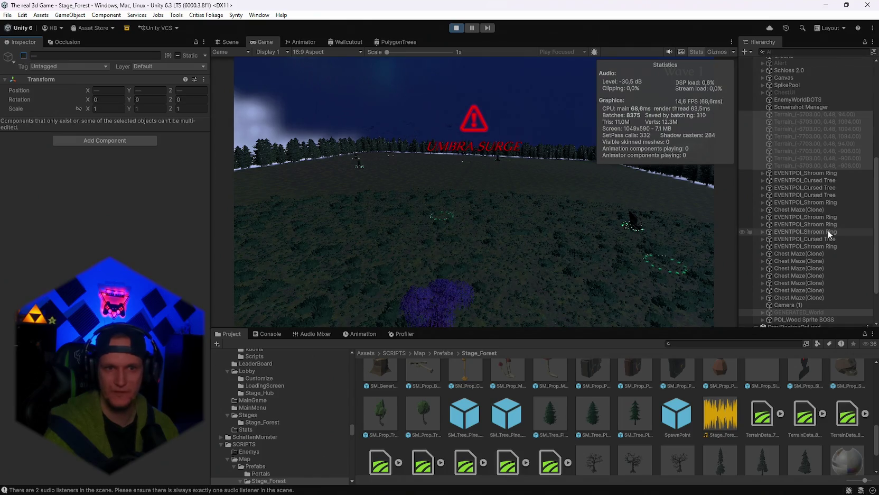
scroll(824, 231, "up", 10)
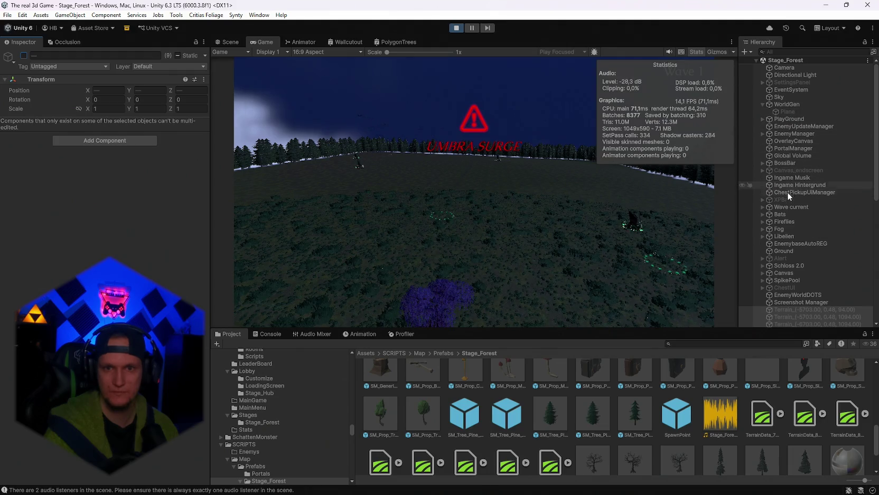
left_click(784, 250, "ctrl")
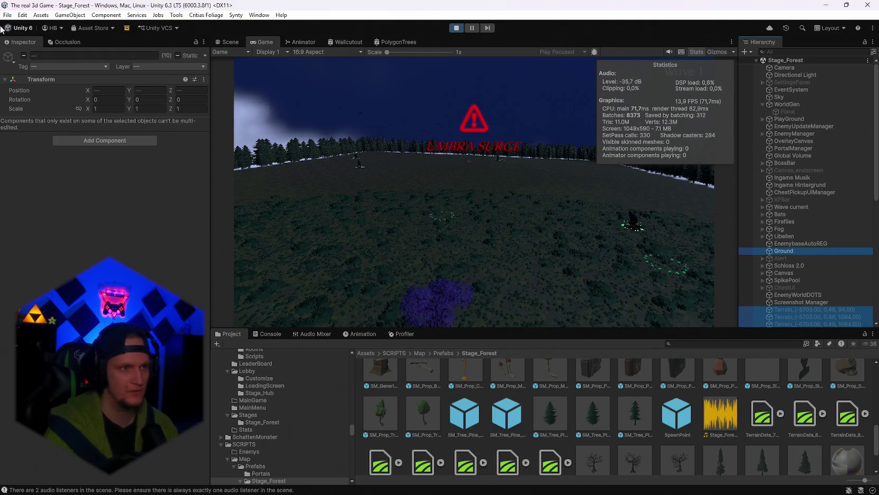
Step: Deactivate Ground with the terrain objects and inspect the result in the Scene view
left_click(24, 55)
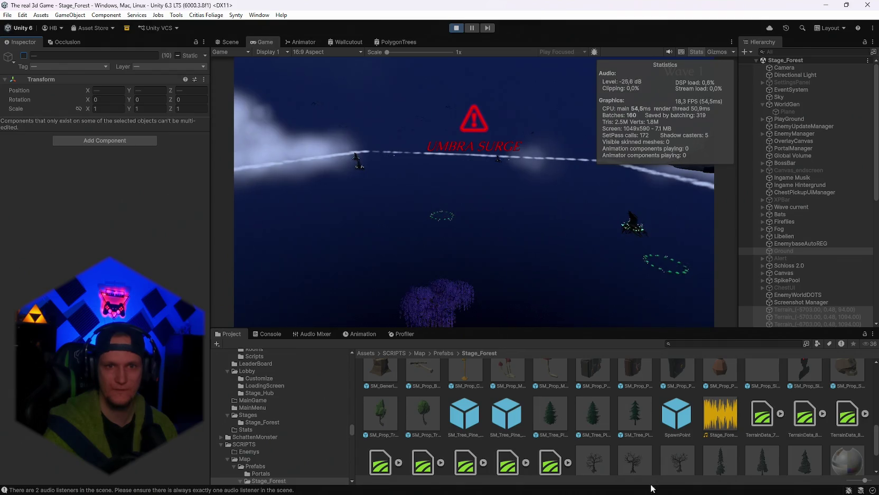
mouse_move(672, 488)
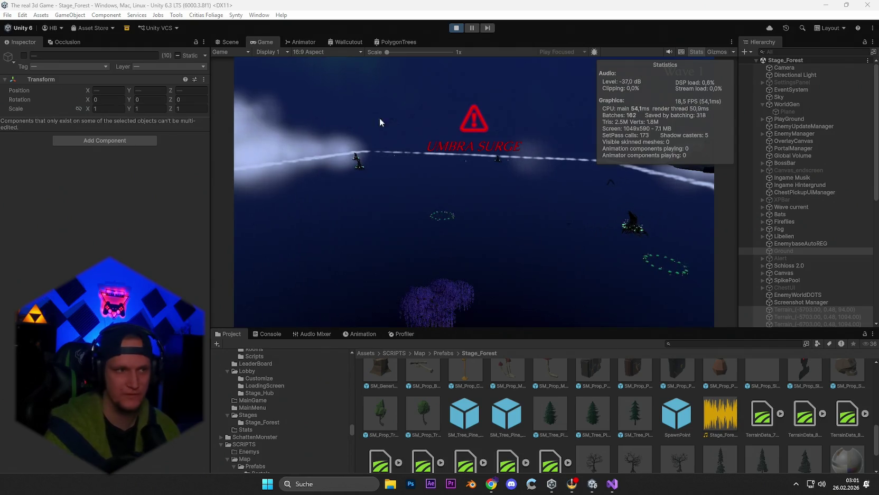
left_click(228, 42)
mouse_move(482, 167)
left_mouse_down()
mouse_move(747, 143)
mouse_move(222, 135)
mouse_move(236, 130)
left_mouse_up()
Step: Return to the Game view and show an enlarged Profiler panel beneath it
key("ctrl+2")
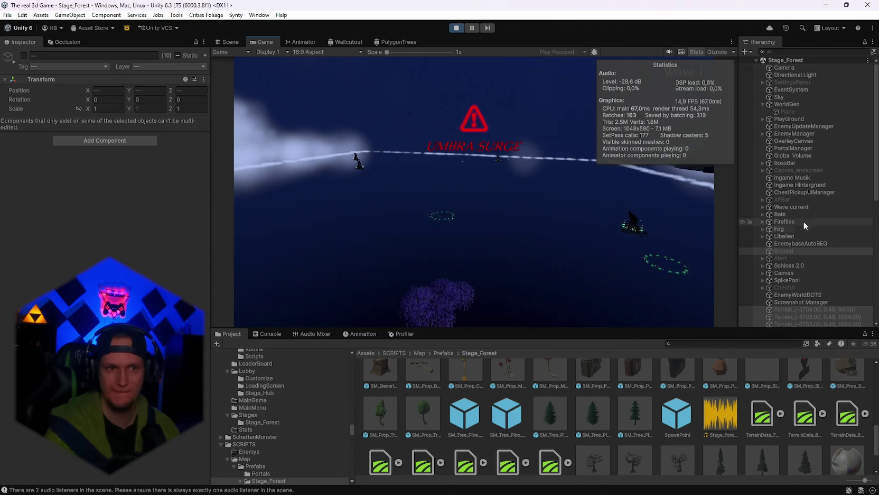
left_click(403, 333)
left_click_drag(495, 329, 491, 211)
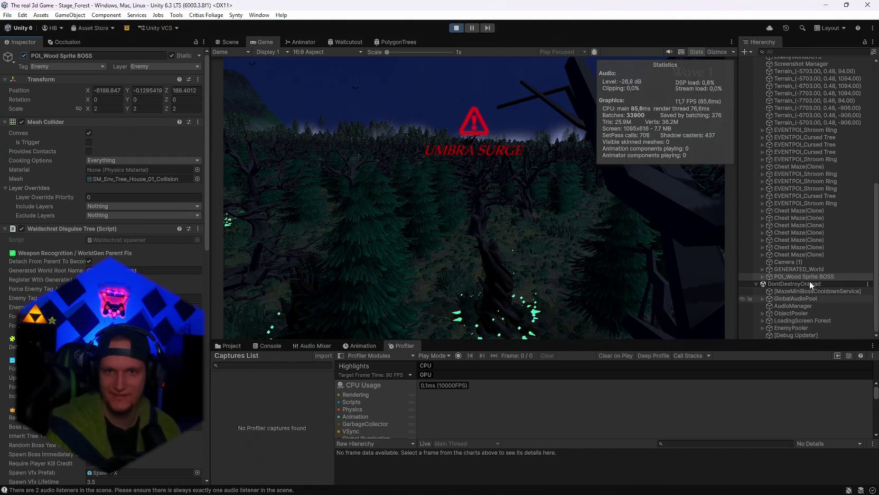
scroll(809, 283, "up", 10)
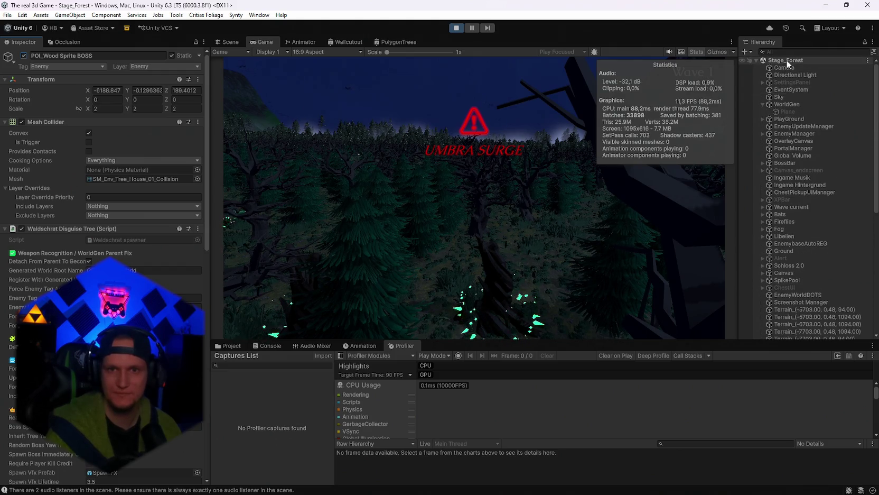
scroll(782, 188, "down", 10)
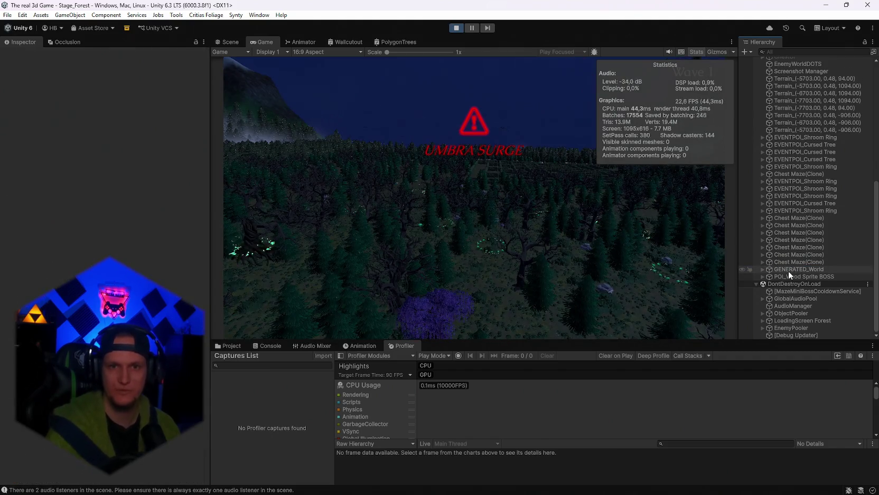
scroll(788, 269, "up", 8)
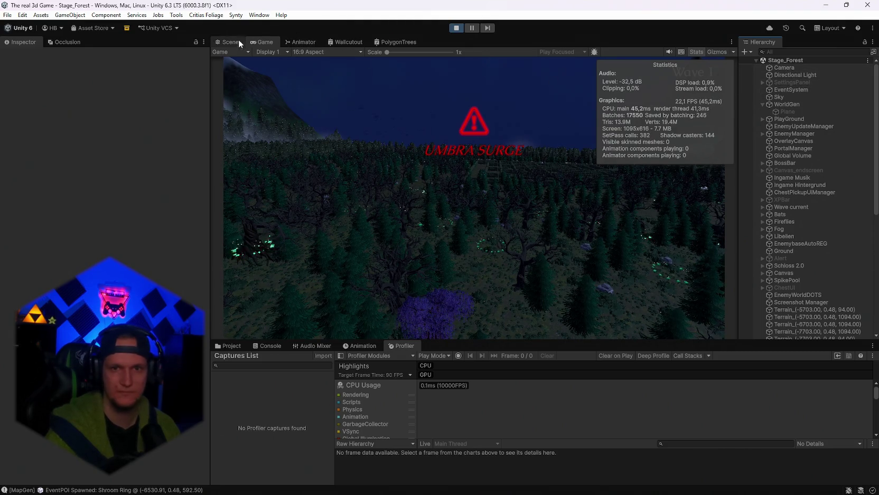
Step: Switch the Directional Light off and back on
left_click(799, 76)
left_click(23, 56)
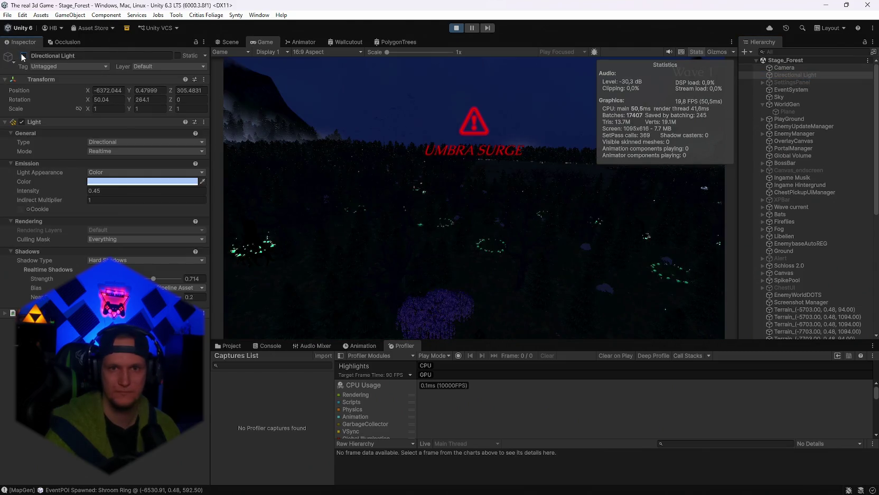
left_click(23, 55)
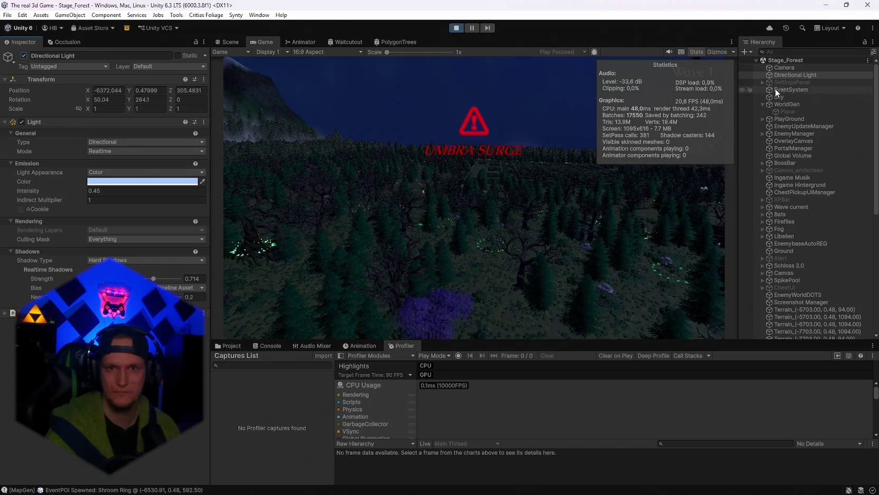
Step: Deactivate SettingsPanel through EnemybaseAutoREG, reactivate them, then select Ground
left_click(805, 81)
left_click(797, 243, "shift")
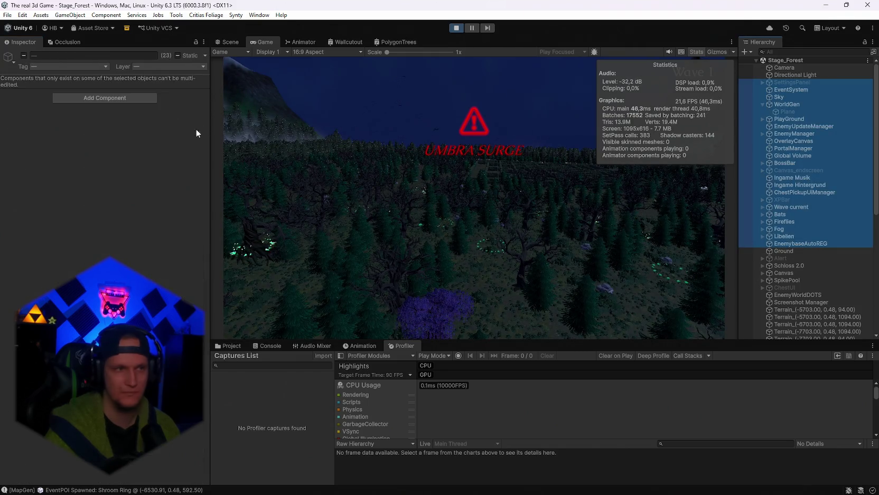
left_click(24, 56)
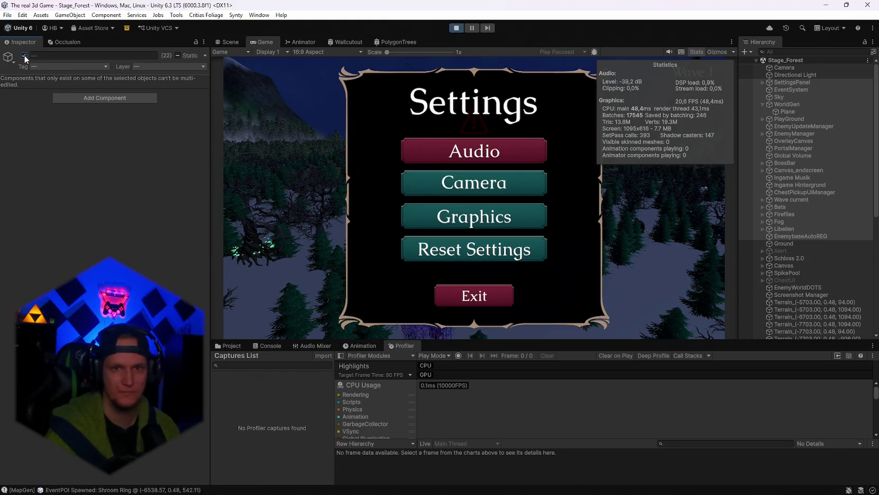
left_click(24, 55)
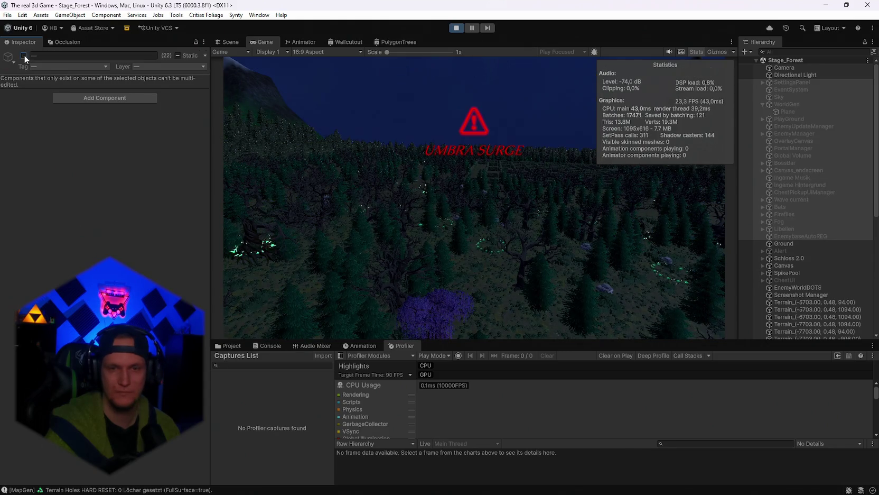
key("alt+shift+a")
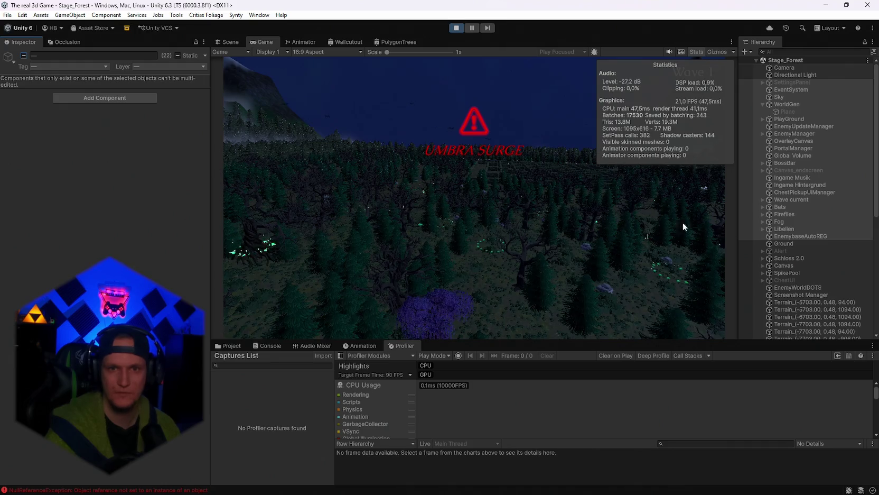
scroll(808, 246, "down", 2)
left_click(796, 188)
scroll(795, 248, "down", 5)
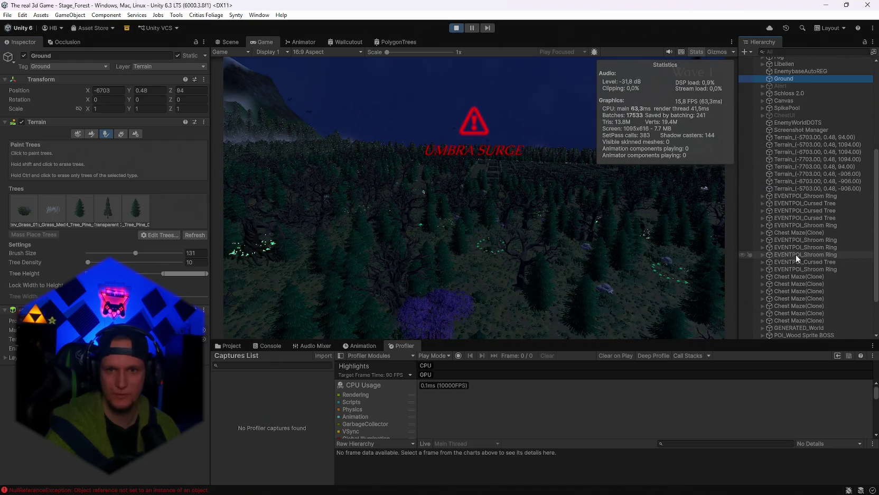
Step: Deactivate the 25 objects from Ground to EVENTPOI_Shroom Ring, then undo
left_click(804, 253, "shift")
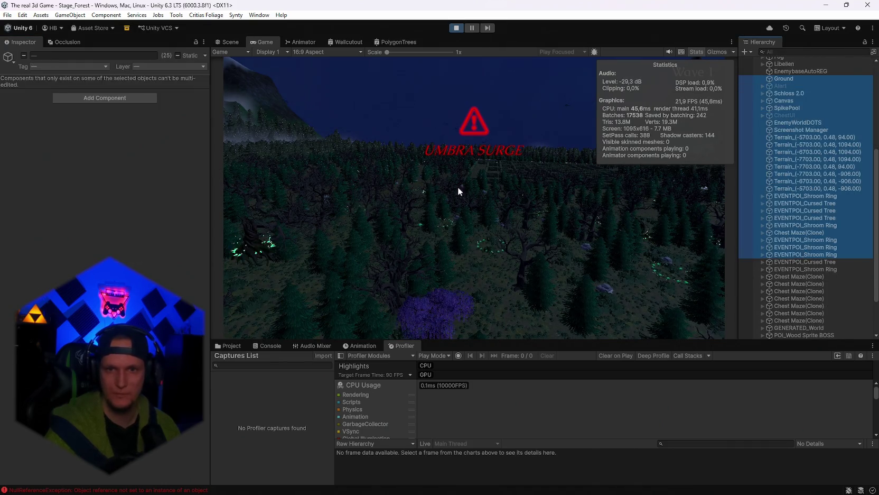
left_click(23, 55)
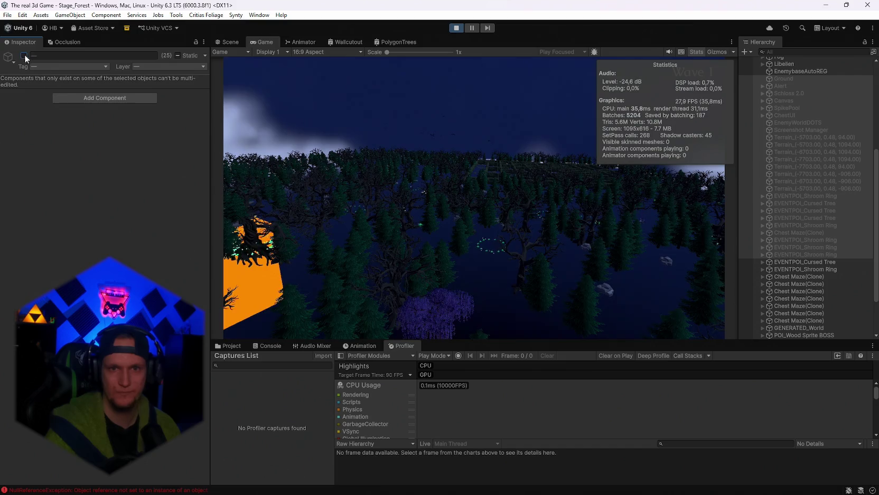
key("ctrl+z")
Step: Deactivate the 11 POI objects from EVENTPOI_Cursed Tree to POI_Wood Sprite BOSS, then undo
scroll(800, 266, "down", 4)
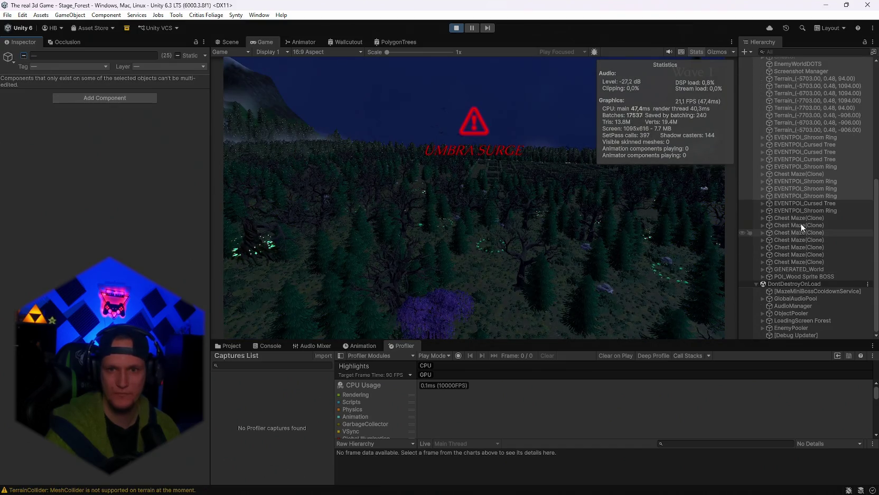
left_click(794, 204)
left_click(798, 277, "shift")
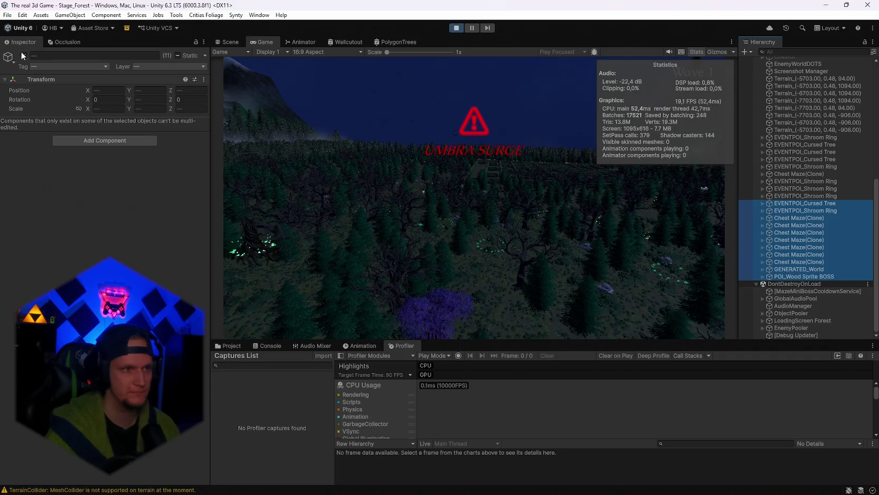
left_click(23, 55)
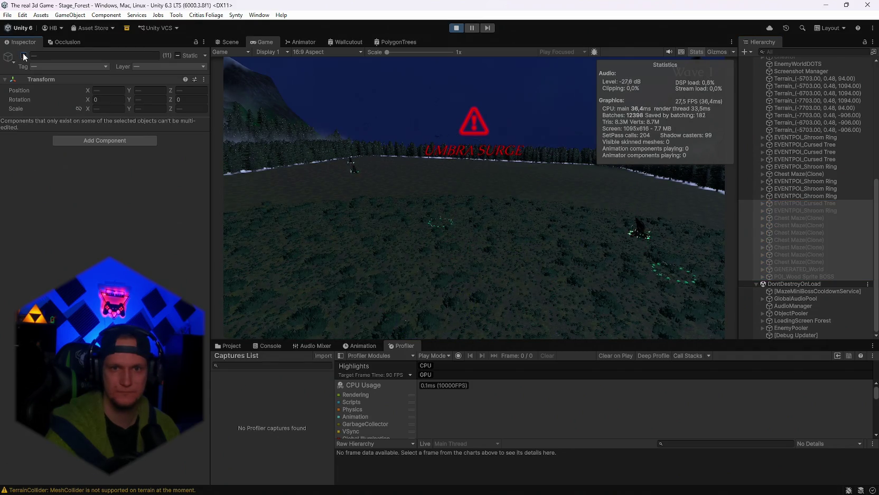
key("ctrl+z")
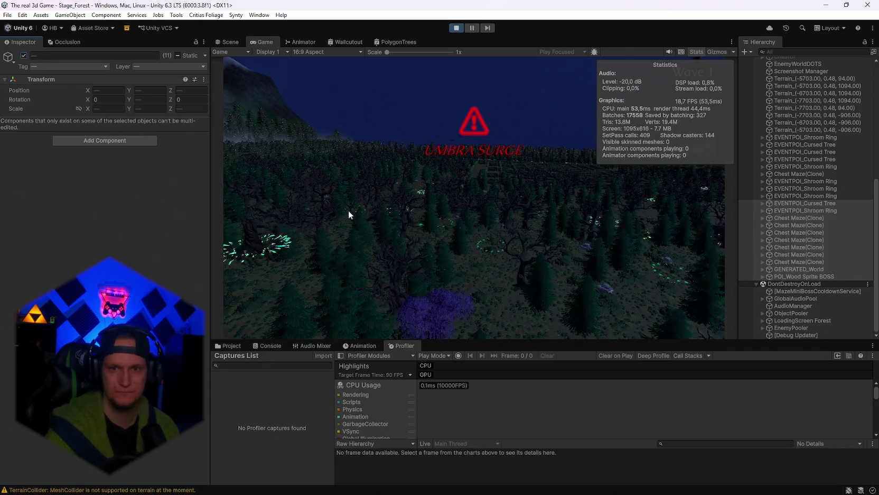
Step: Switch the 7 DontDestroyOnLoad children off and back on
left_click(797, 292)
left_click(789, 335, "shift")
left_click(23, 55)
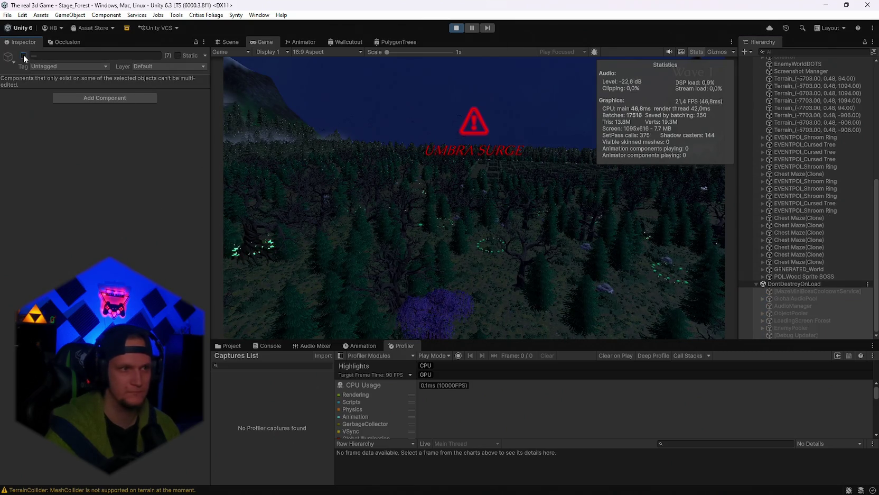
left_click(24, 54)
Step: Deactivate all 60 objects from Camera to POI_Wood Sprite BOSS
left_click(798, 277)
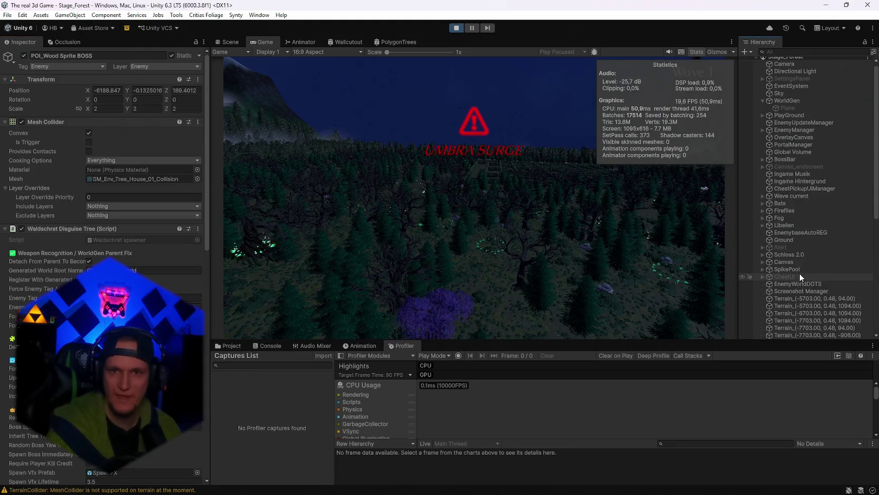
scroll(799, 273, "up", 10)
left_click(792, 70, "shift")
left_click(23, 54)
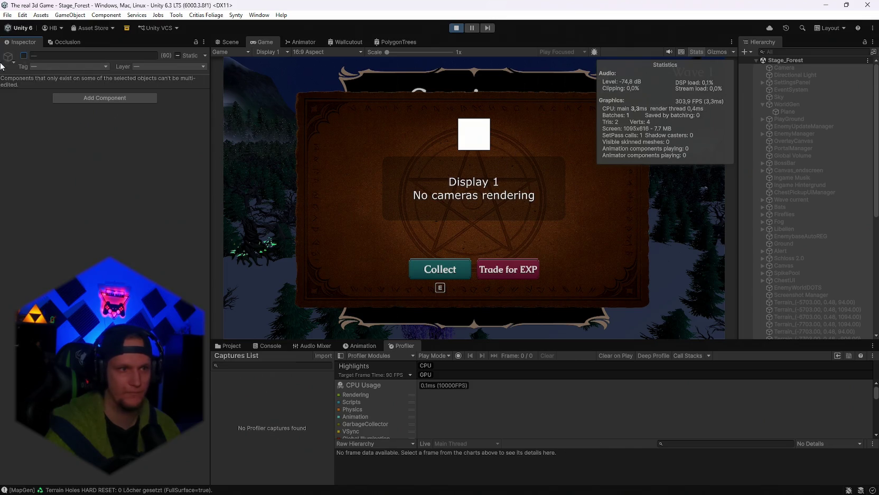
Step: Reactivate all 60 scene objects, including the 12 from Wave current to ChestUI
left_click(24, 55)
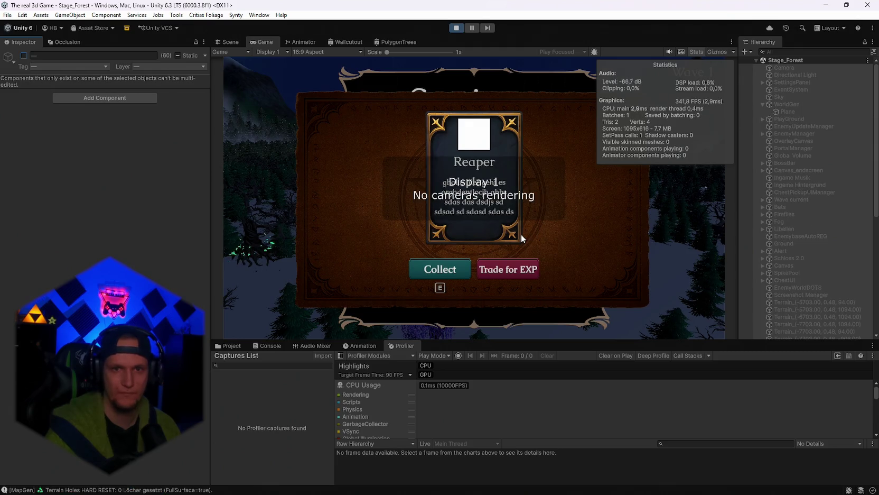
left_click(792, 200)
scroll(824, 212, "down", 4)
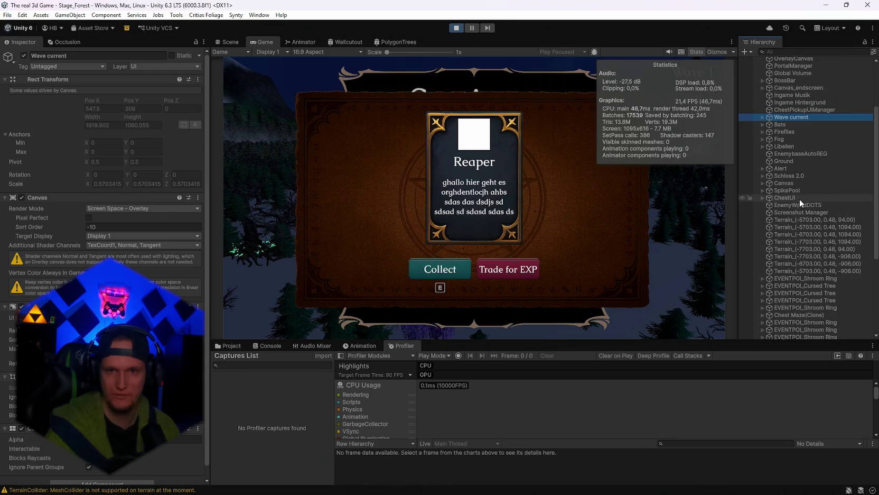
left_click(795, 199, "shift")
left_click(24, 54)
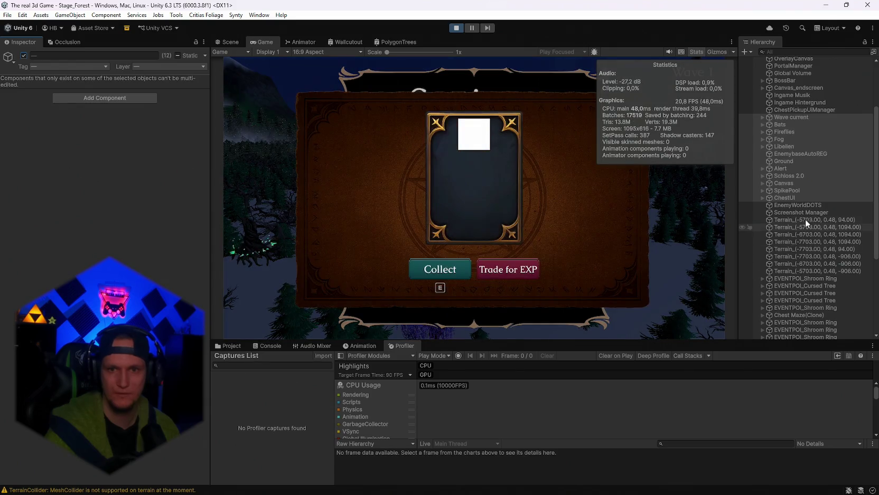
Step: Switch EnemyWorldDOTS off and back on
left_click(796, 206)
left_click(24, 55)
left_click(24, 56)
scroll(822, 266, "down", 5)
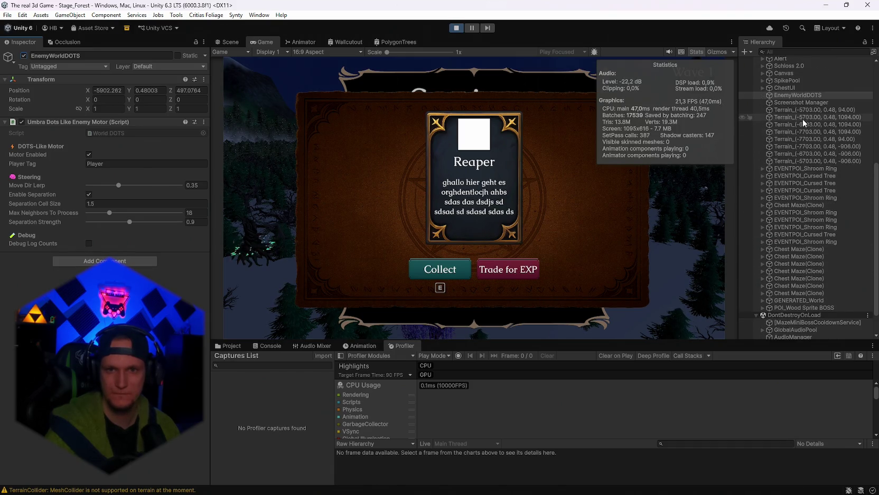
Step: Toggle the eight Terrain tiles off and back on
left_click(797, 154)
left_click(787, 110)
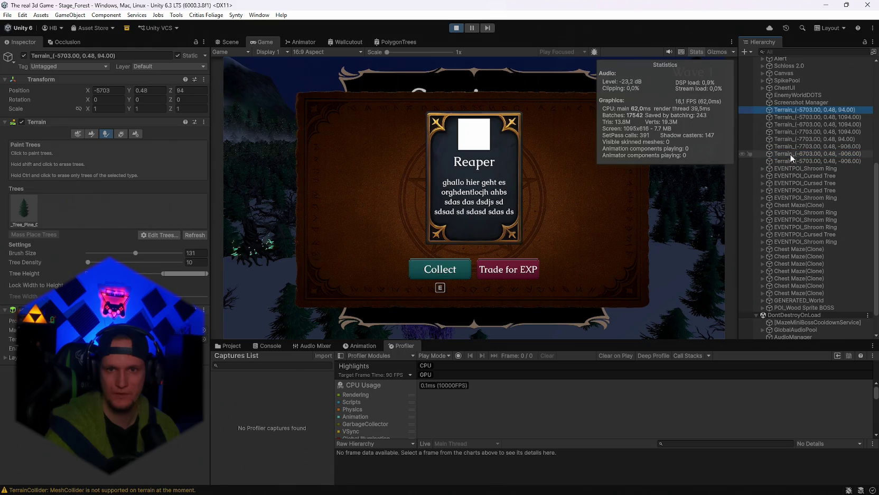
left_click(790, 160, "shift")
left_click(24, 53)
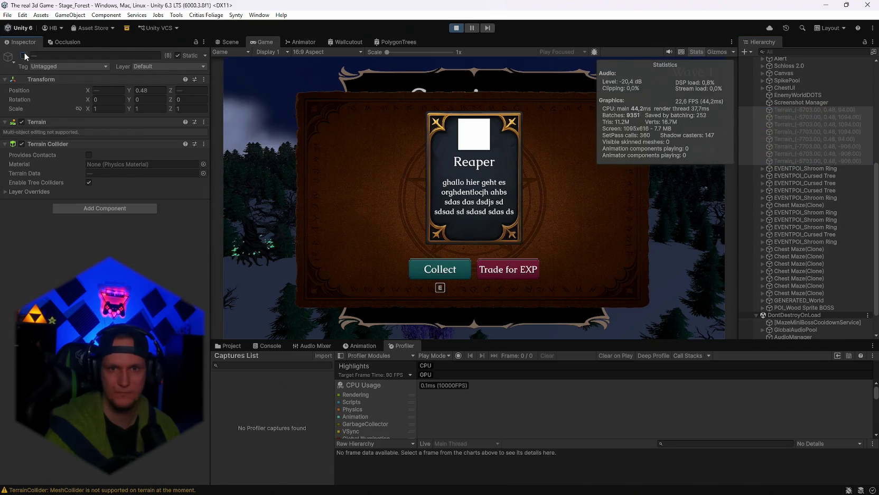
left_click(24, 53)
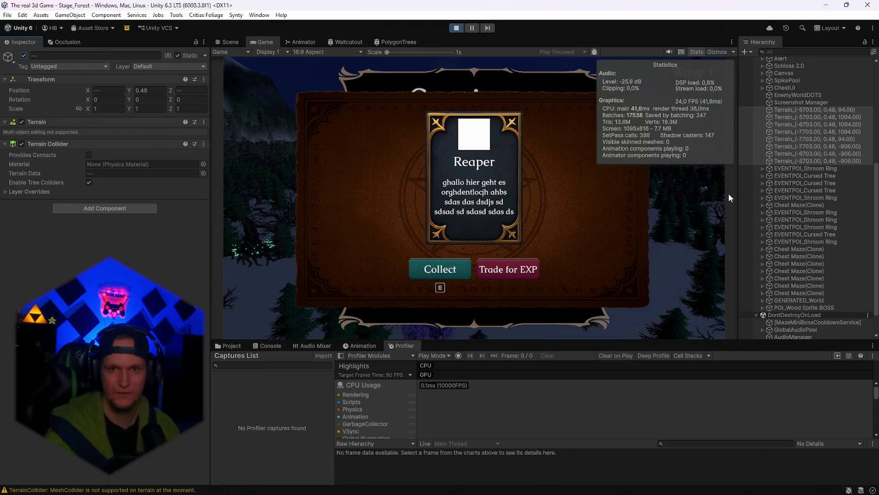
Step: Toggle the event POI objects from EVENTPOI_Shroom Ring to POI_Wood Sprite BOSS off and on
left_click(806, 168)
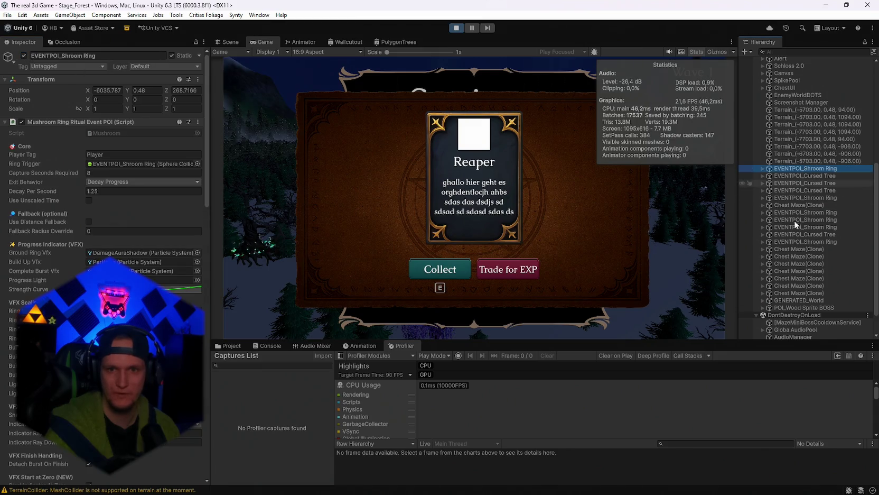
left_click(794, 306, "shift")
left_click(24, 55)
left_click(24, 55)
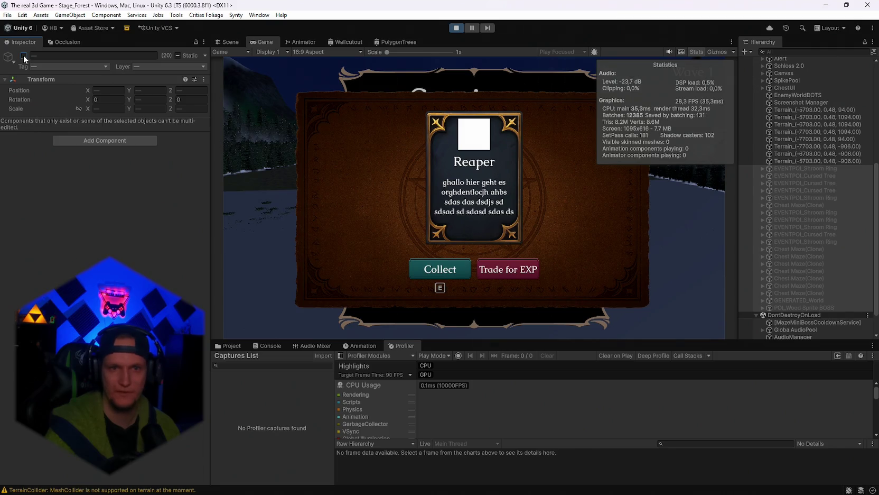
left_click(23, 56)
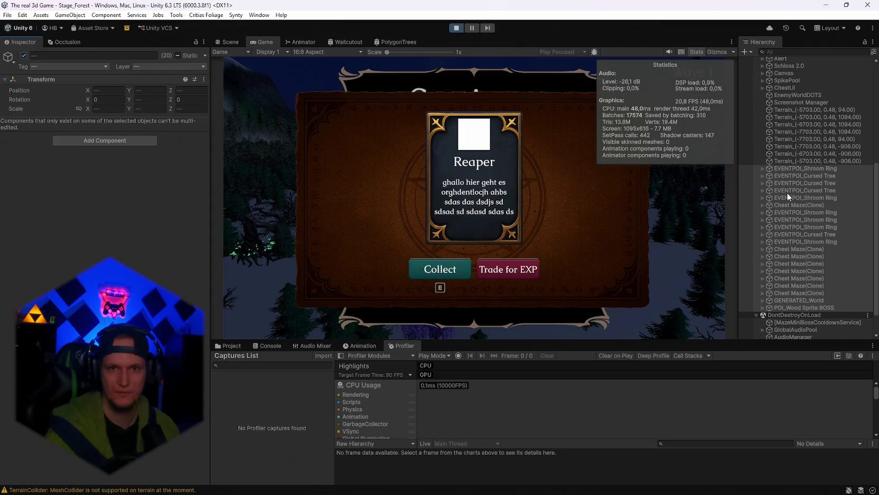
left_click(803, 168)
scroll(804, 183, "up", 10)
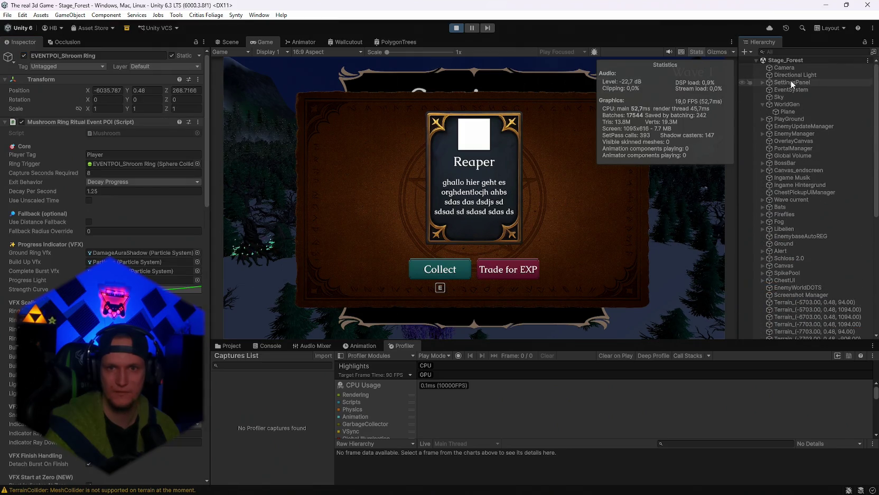
Step: Toggle Directional Light through Ingame Hintergrund off and back on
left_click(791, 74)
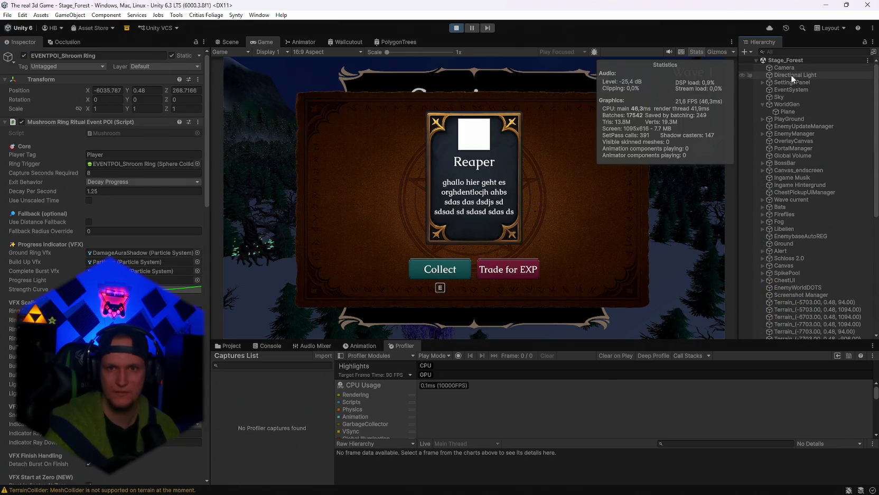
left_click(793, 185, "shift")
left_click(24, 56)
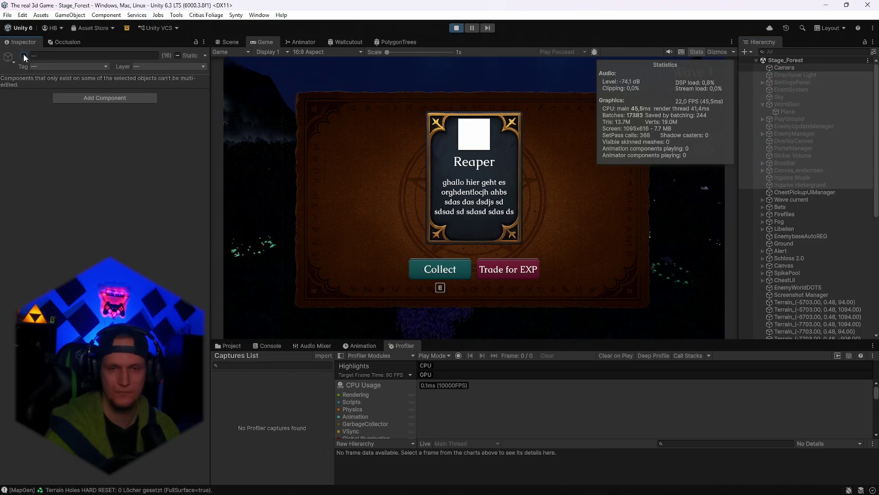
left_click(24, 55)
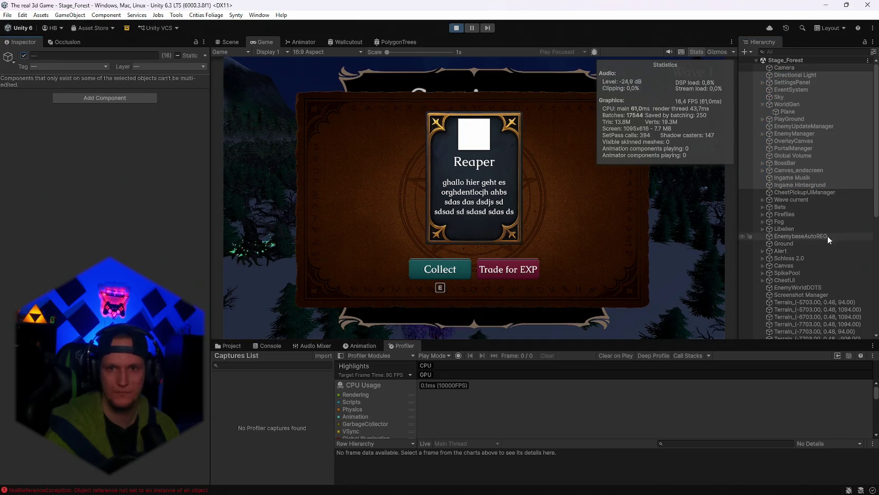
Step: Toggle ChestPickupUIManager through Ground off and back on
left_click(792, 193)
left_click(799, 245, "shift")
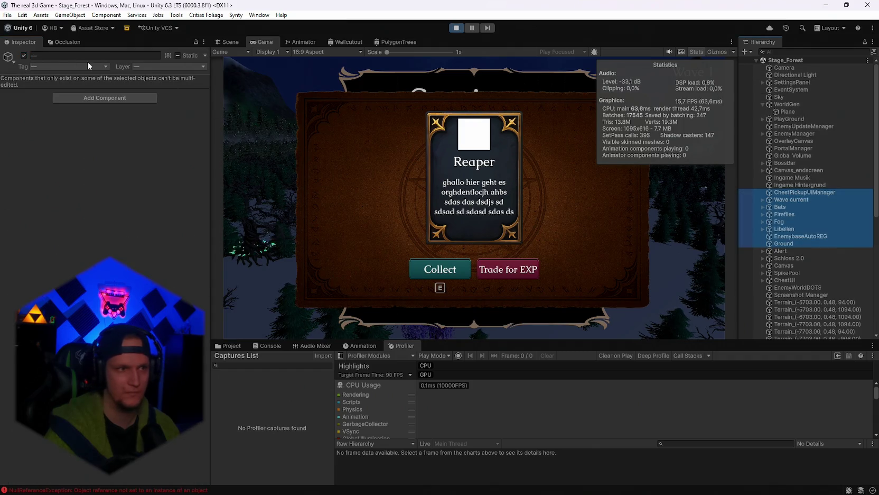
left_click(24, 56)
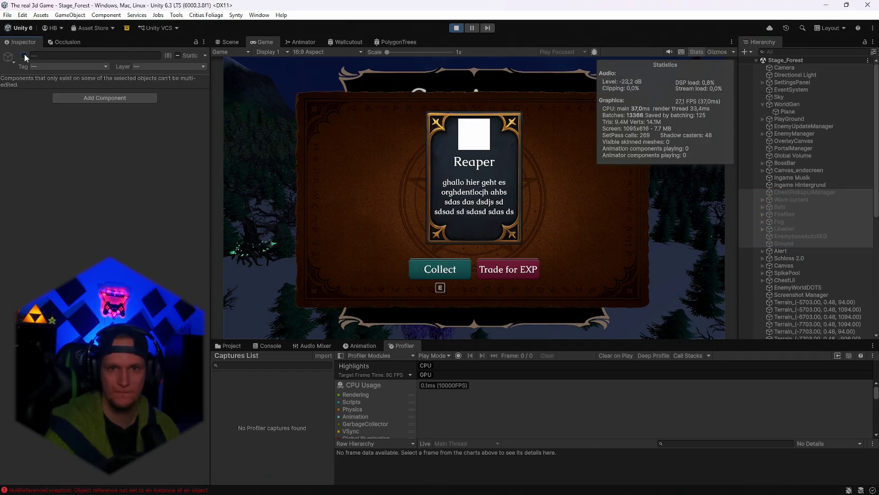
left_click(24, 55)
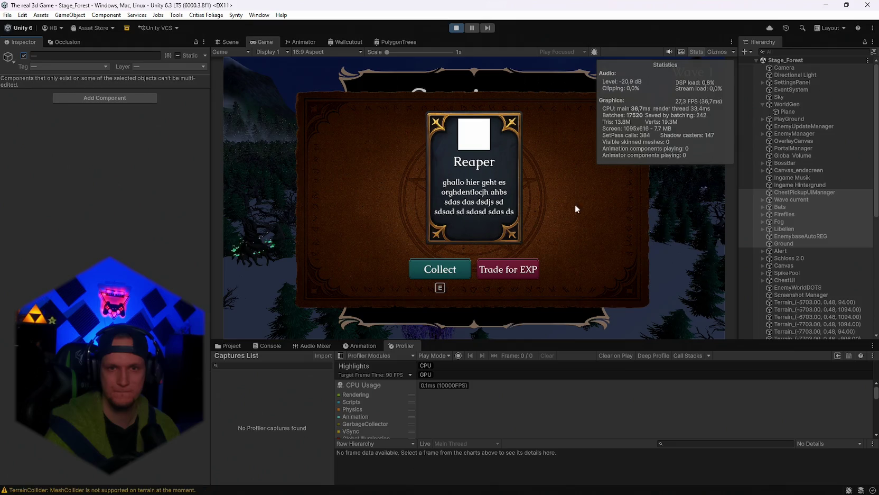
Step: Toggle Alert through ChestUI off and back on, then stop play mode
left_click(794, 250)
left_click(792, 280, "shift")
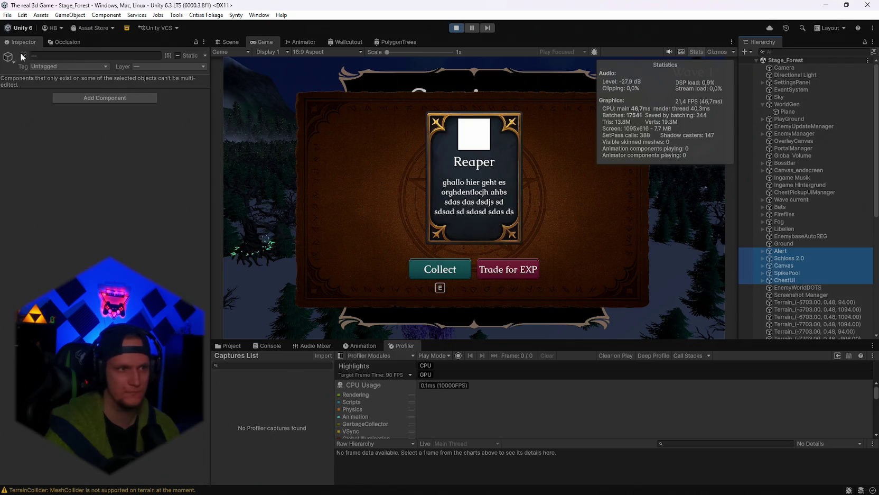
left_click(24, 55)
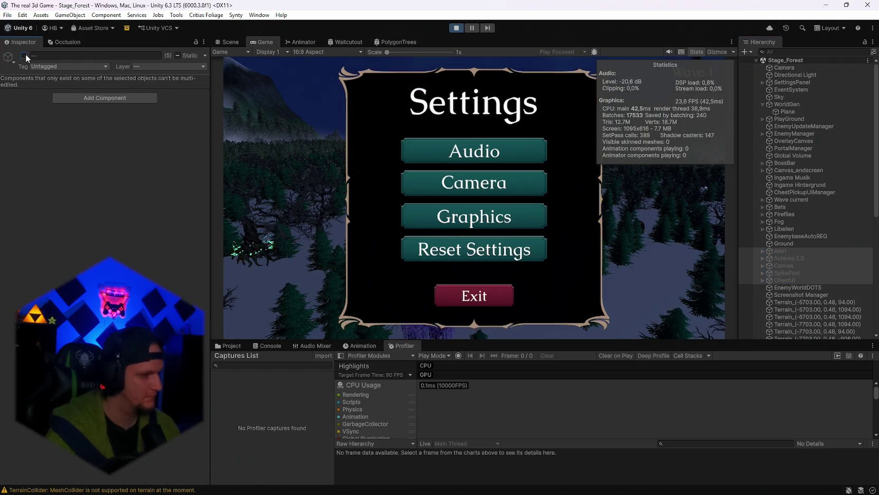
left_click(24, 55)
scroll(796, 256, "down", 10)
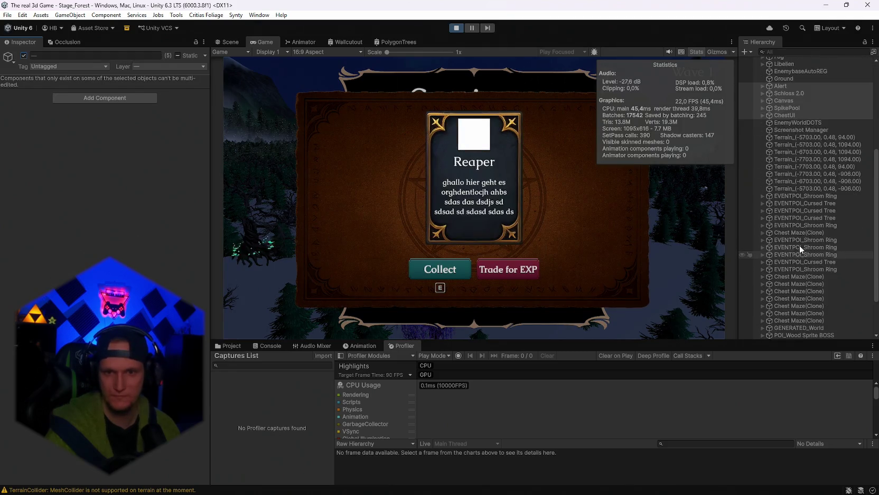
scroll(796, 289, "up", 4)
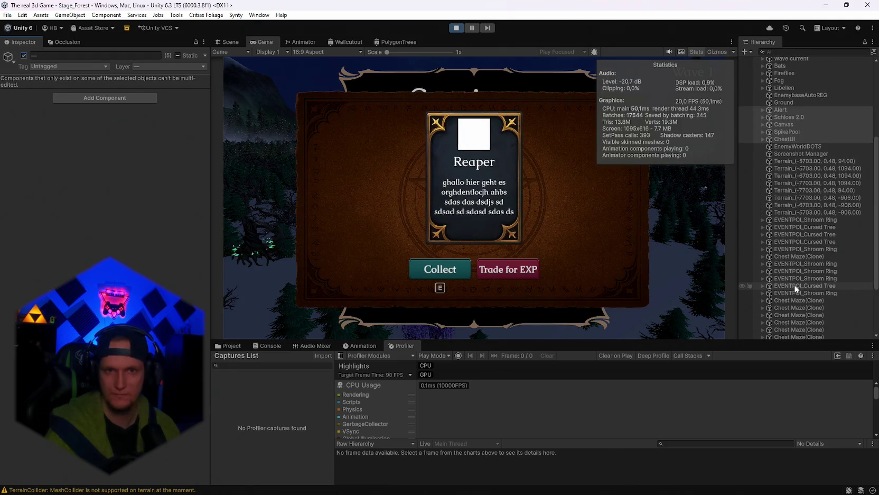
left_click(457, 29)
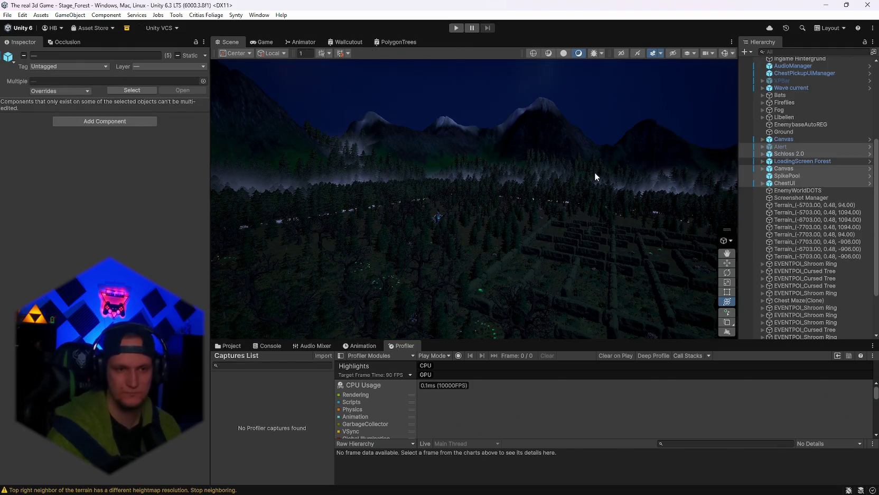
Step: Look down over the forest in the Scene view and save the project
mouse_move(471, 177)
left_mouse_down()
mouse_move(334, 221)
mouse_move(346, 249)
mouse_move(573, 213)
mouse_move(561, 213)
left_mouse_up()
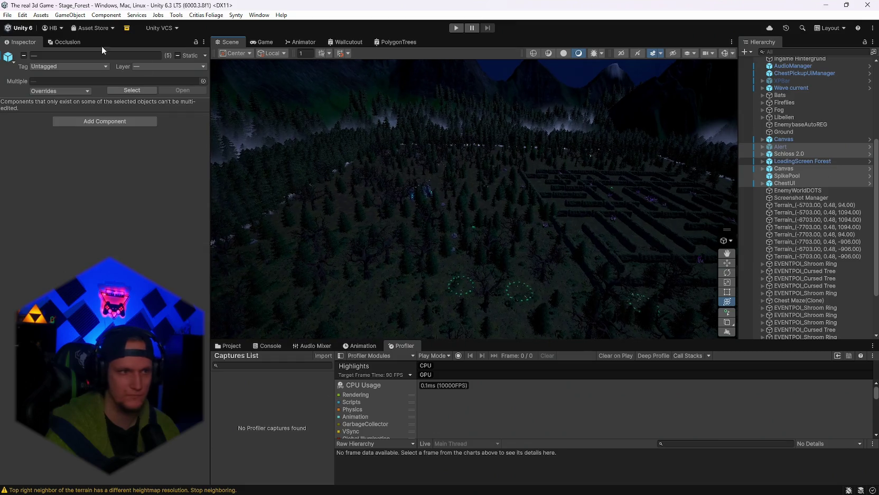
left_click(8, 16)
left_click(31, 61)
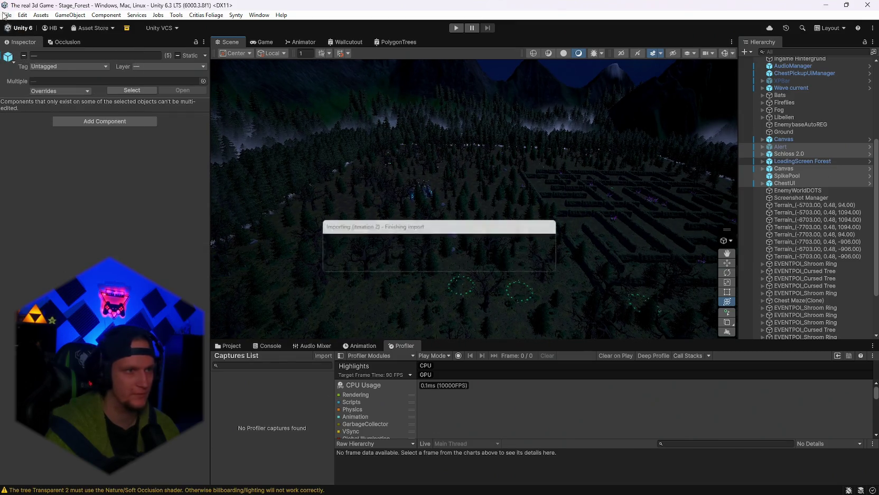
left_click(7, 16)
left_click(30, 114)
left_click(7, 16)
Step: Delete the Camera object from the Stage_Forest hierarchy and save the scene
left_click(818, 103)
scroll(813, 96, "up", 5)
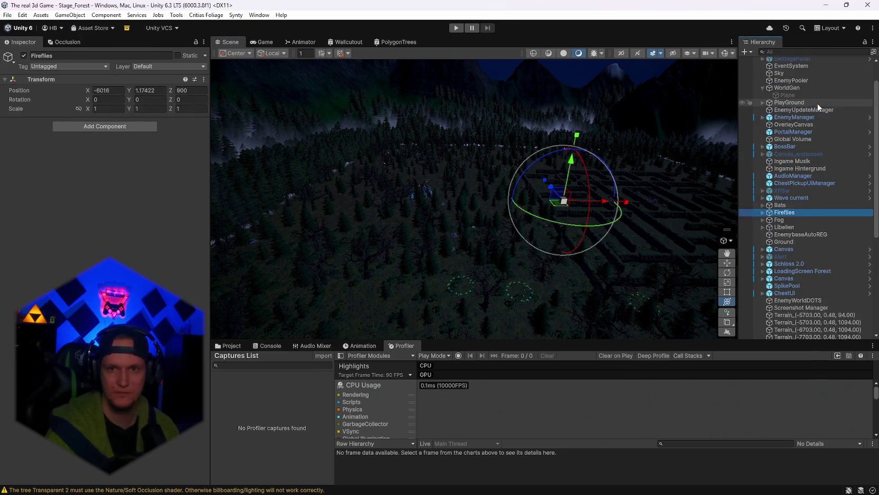
left_click(785, 67)
key("Delete")
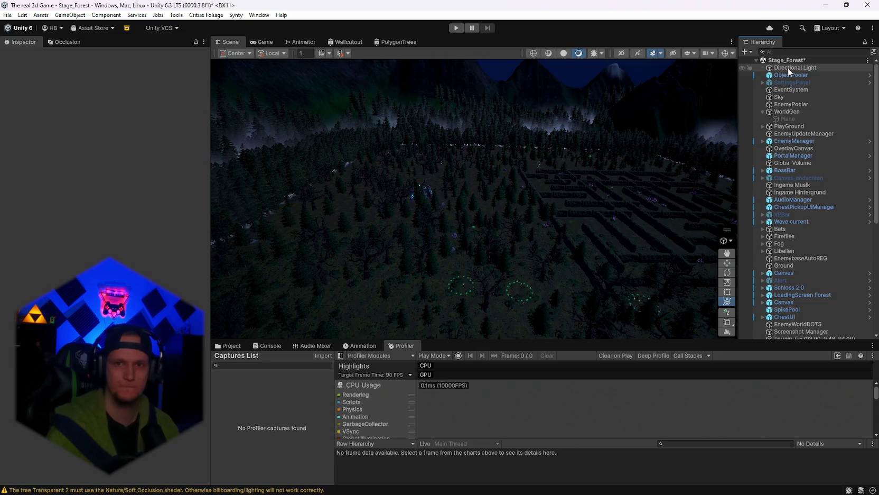
left_click(8, 15)
left_click(23, 60)
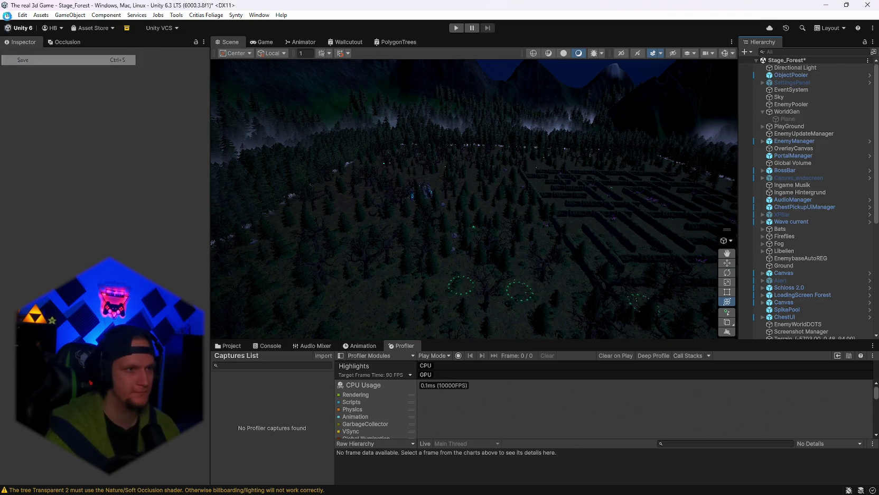
Step: Load the Stage_Hub scene from the recent scenes list
left_click(8, 14)
left_click(7, 14)
left_click(7, 15)
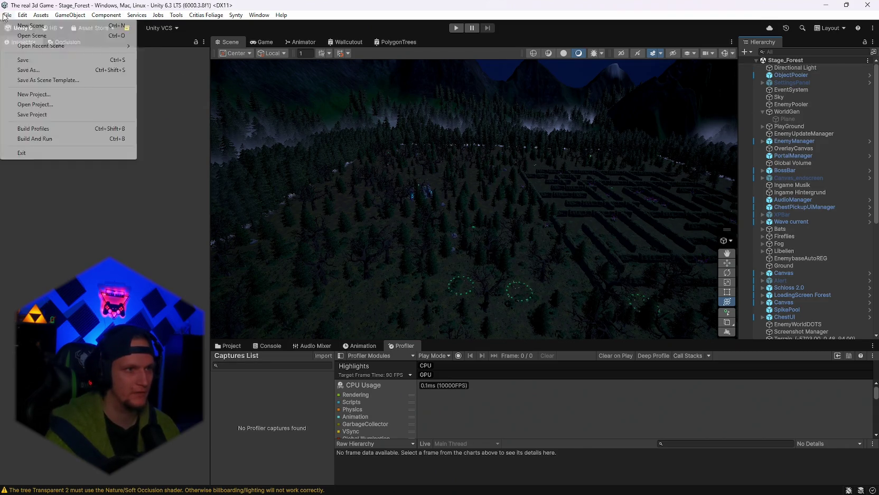
mouse_move(42, 46)
left_click(200, 54)
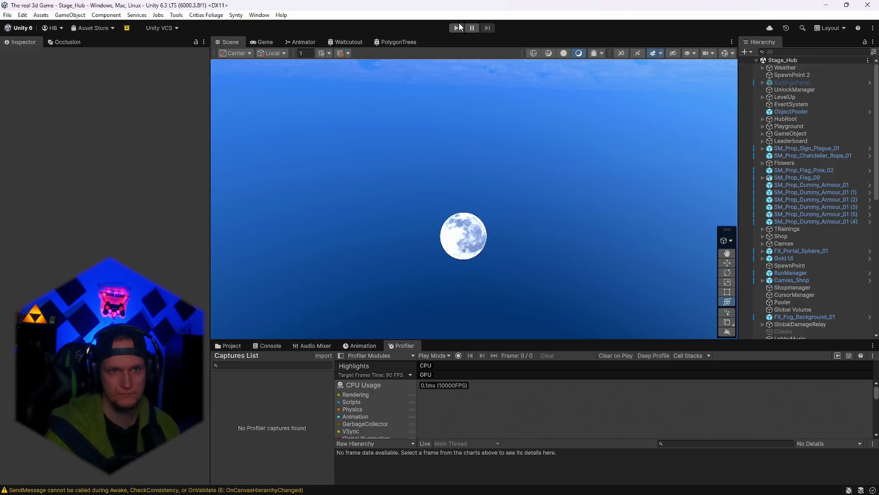
Step: Run the Stage_Hub lobby scene in play mode
left_click(460, 27)
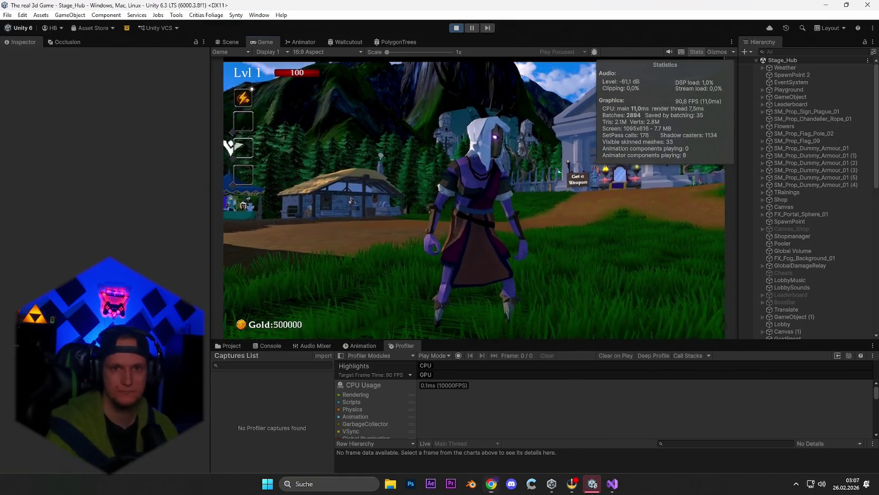
Step: Walk to the Start Run sign, interact with it, and pick a starting card for Stage 1
key("w")
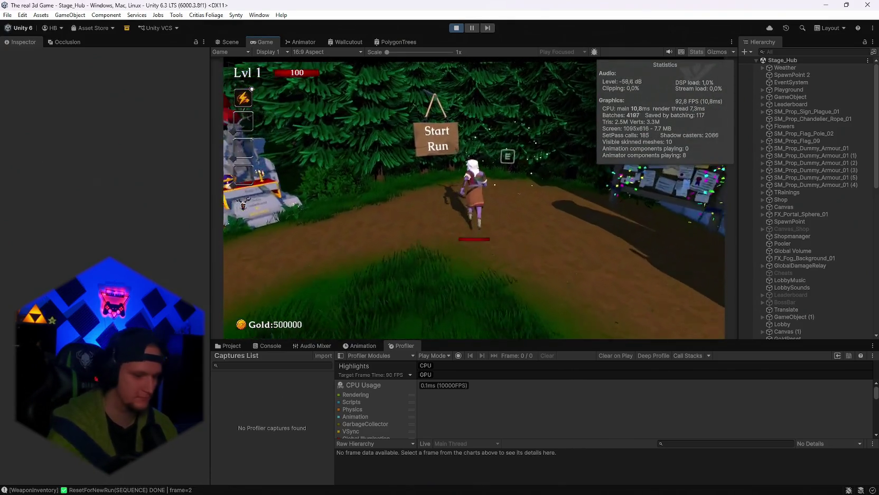
key("e")
left_click(474, 201)
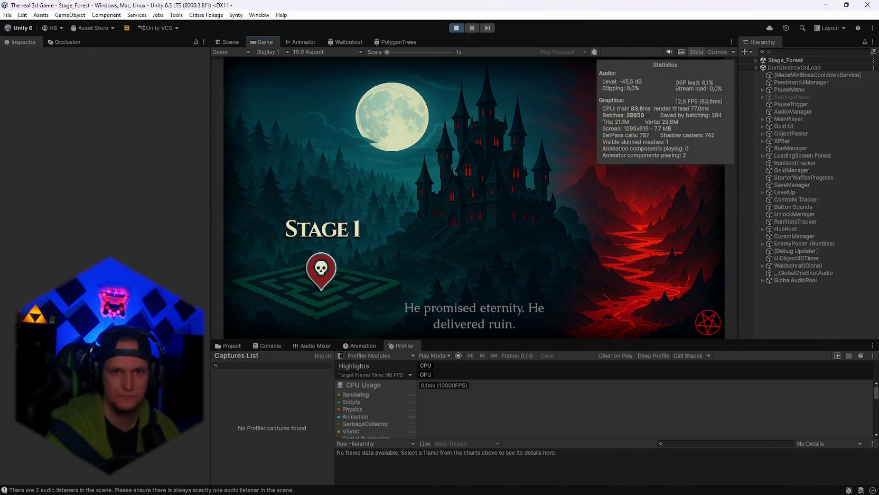
Step: Dismiss the Stage 1 loading screen, delete Camera (1) while paused, and resume the game
left_click(243, 205)
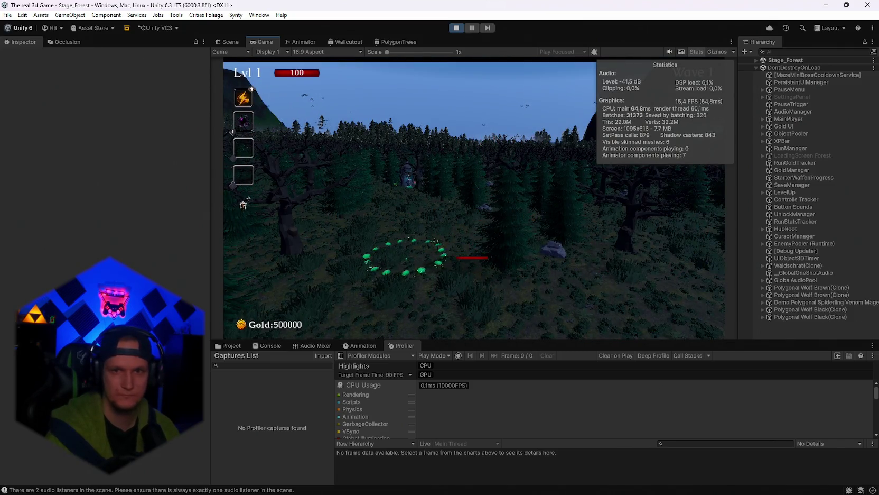
key("Escape")
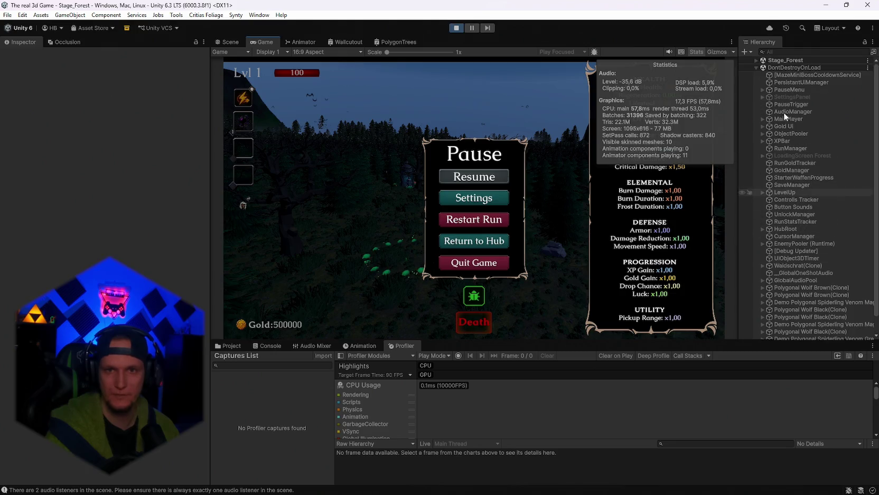
scroll(804, 144, "down", 10)
scroll(800, 264, "down", 5)
scroll(798, 222, "down", 5)
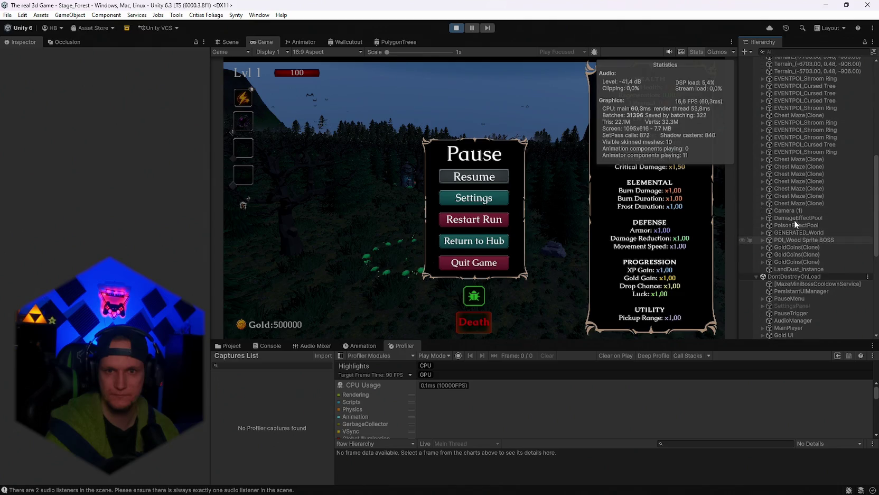
left_click(790, 209)
key("Delete")
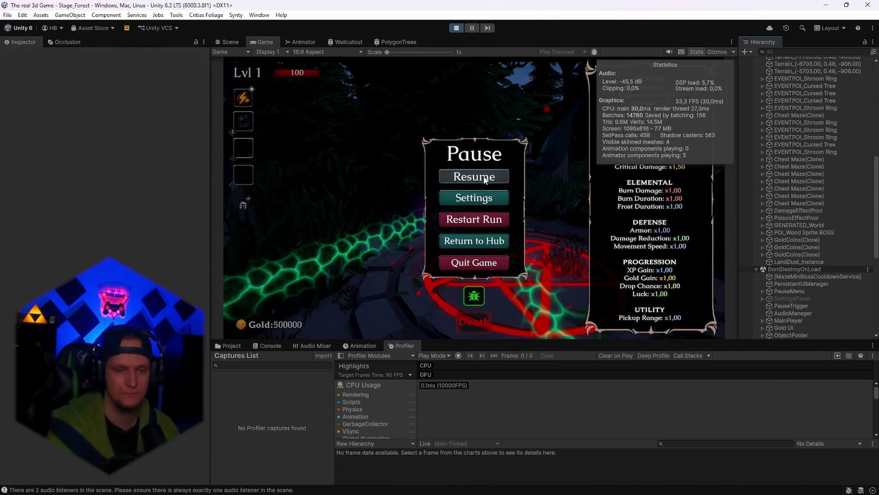
left_click(484, 176)
Step: Walk the character through the dark forest past the large rock, then pause
key("w")
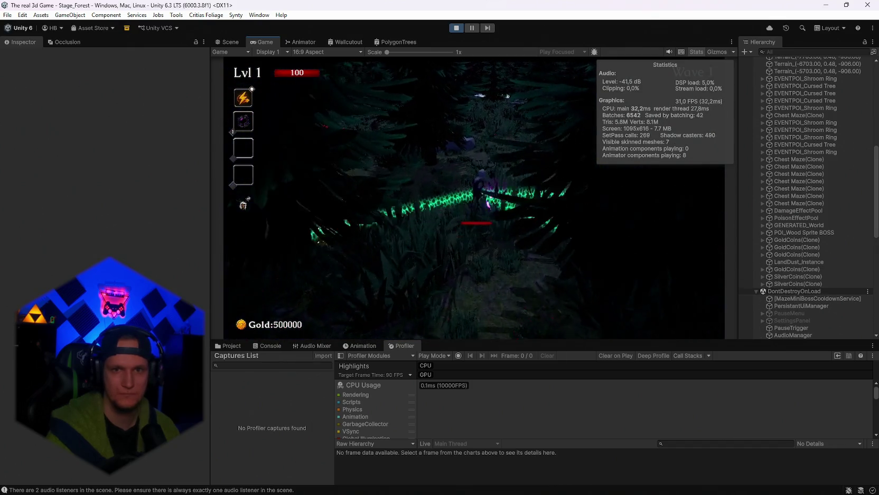
key("w")
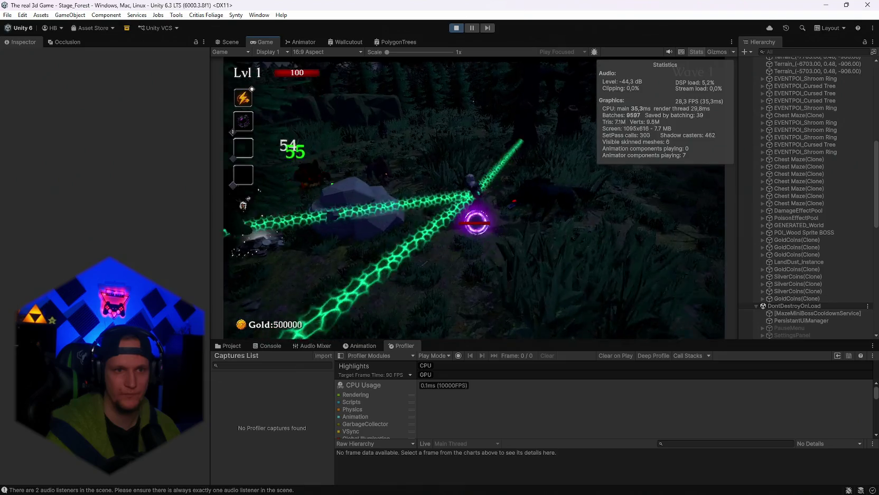
key("w")
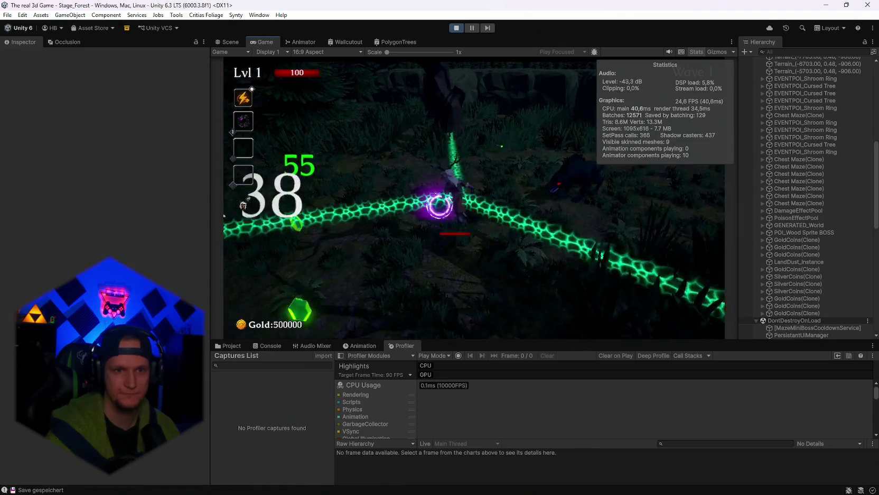
key("w")
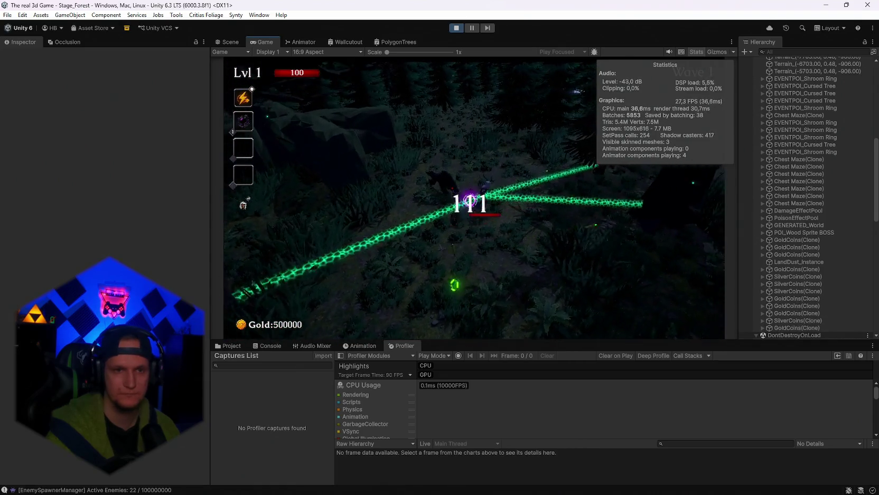
key("w")
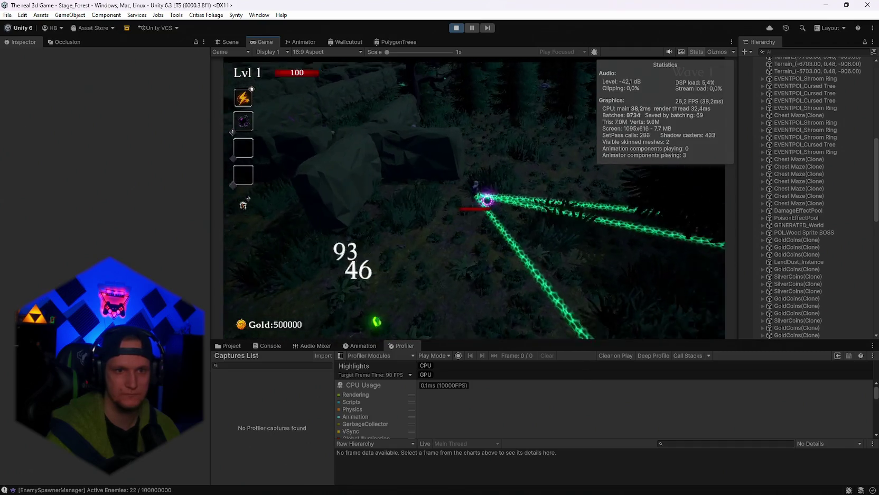
key("w")
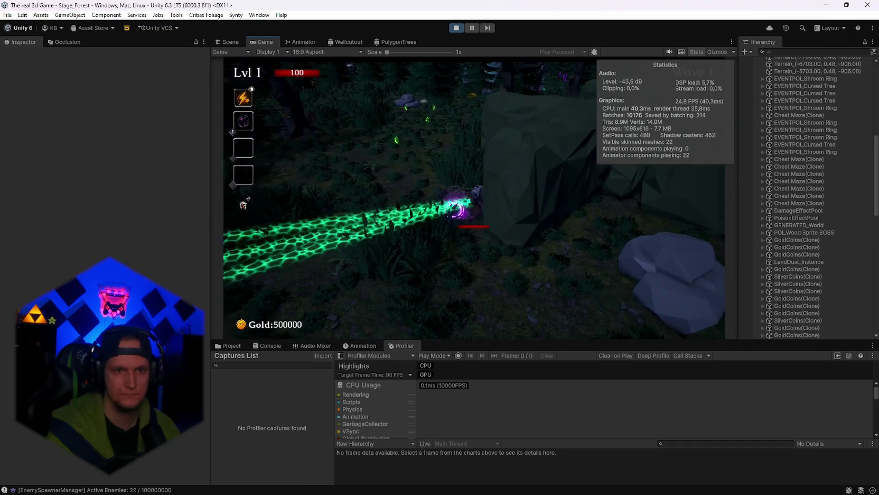
key("w")
key("w")
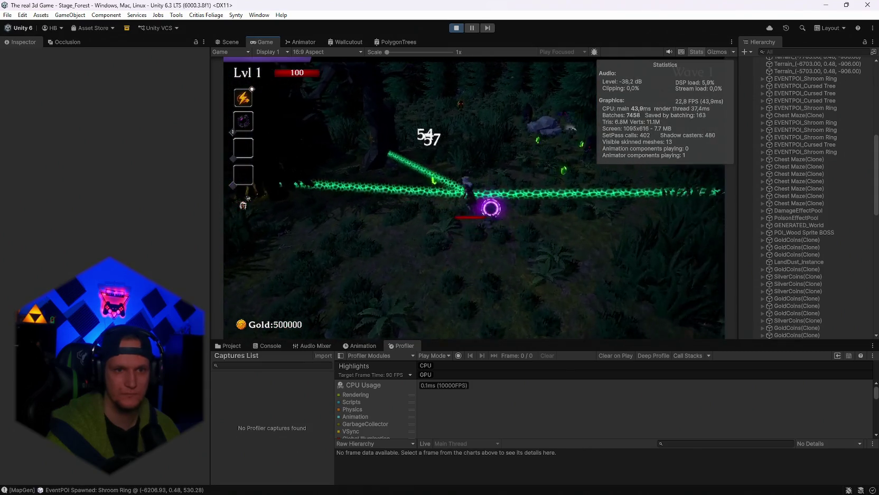
key("a")
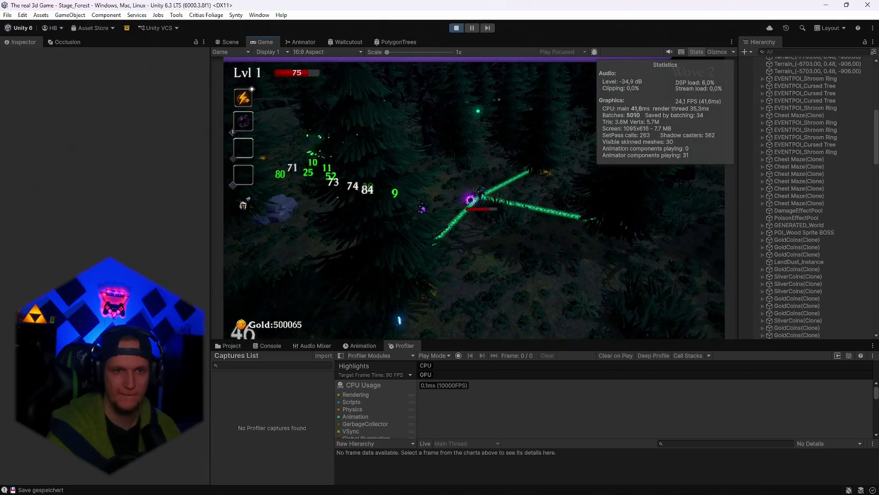
key("Escape")
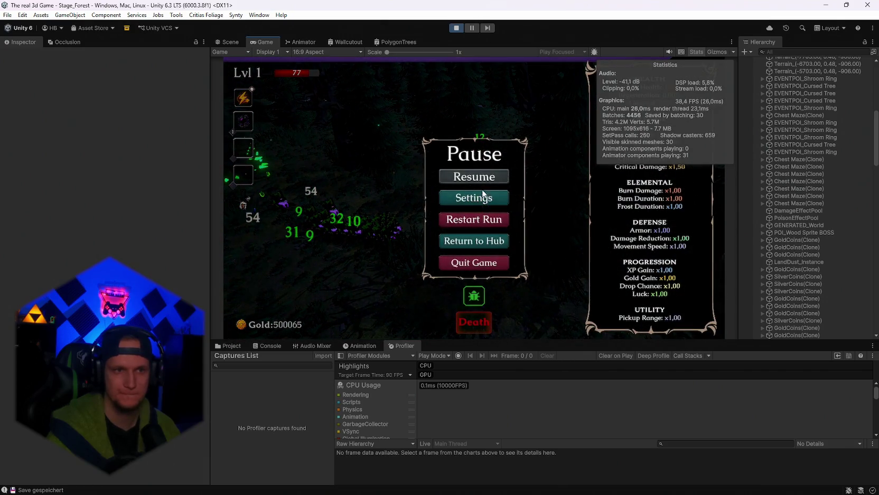
Step: Exit play mode, use File > Save Project, and close the Unity window
left_click(456, 28)
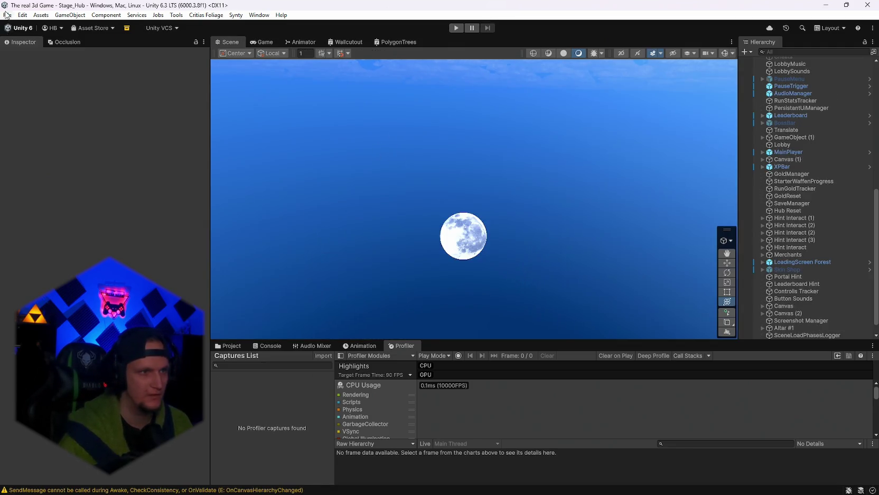
left_click(7, 15)
left_click(23, 60)
left_click(7, 15)
left_click(70, 114)
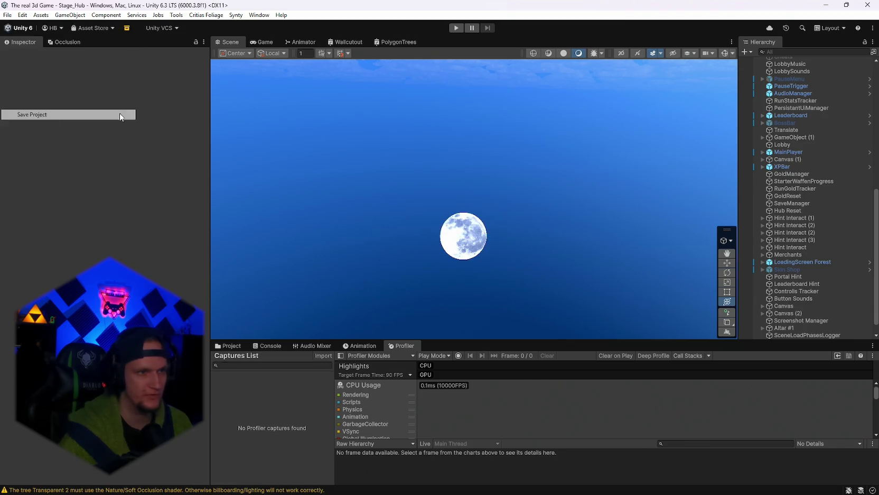
left_click(867, 5)
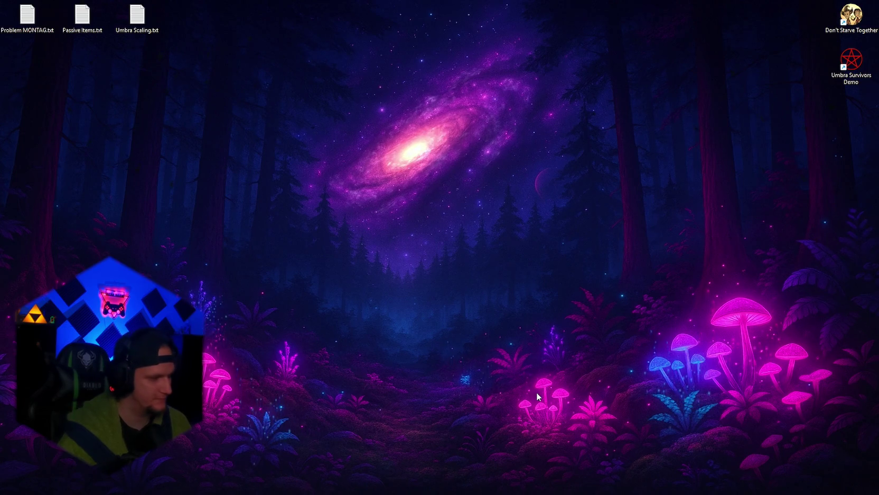
Step: Reopen Umbra Survivors from Unity Hub, then view and close the Build Profiles window
mouse_move(567, 490)
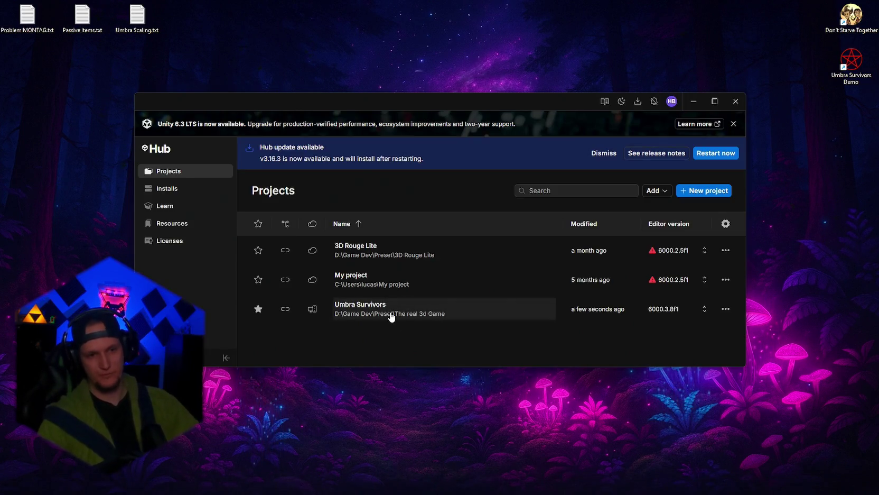
left_click(391, 316)
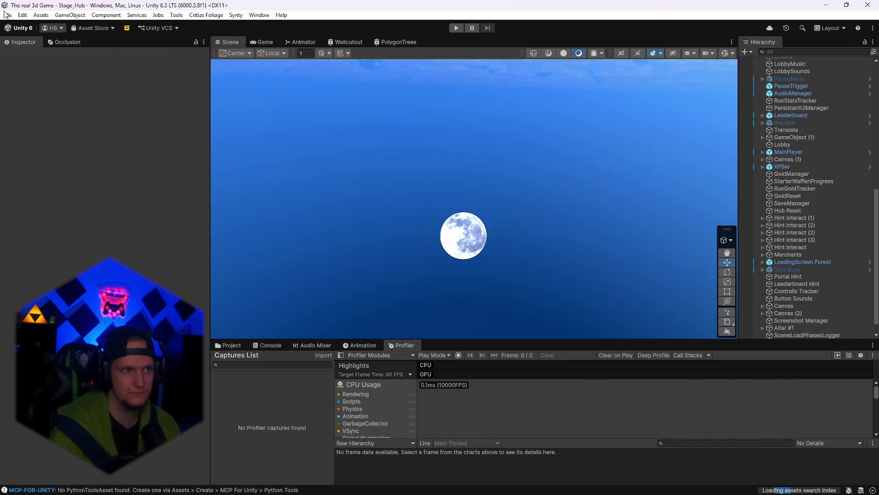
left_click(9, 15)
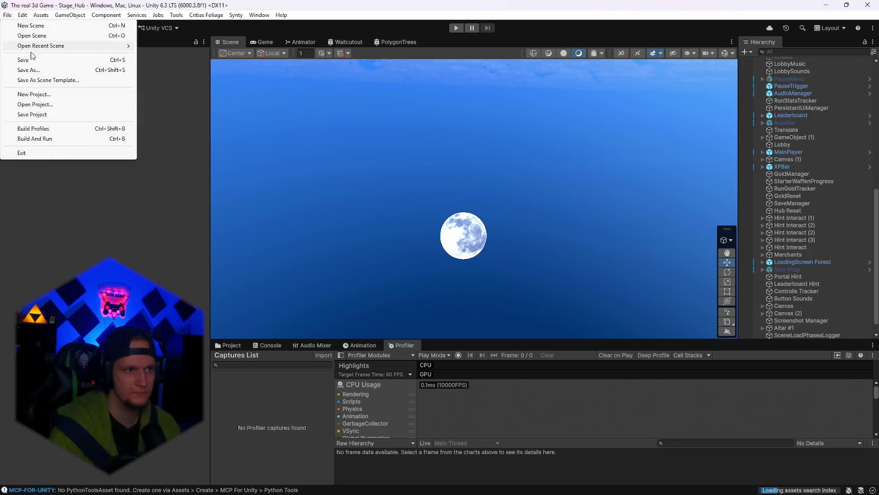
left_click(39, 128)
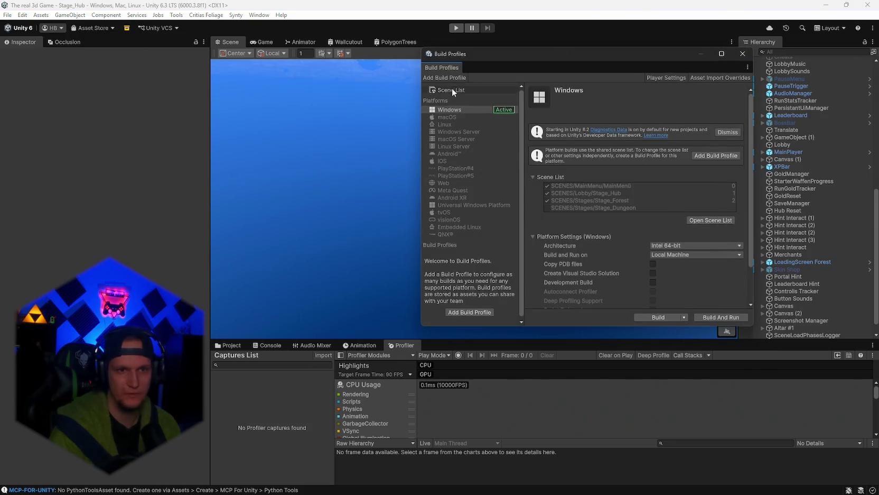
left_click(743, 54)
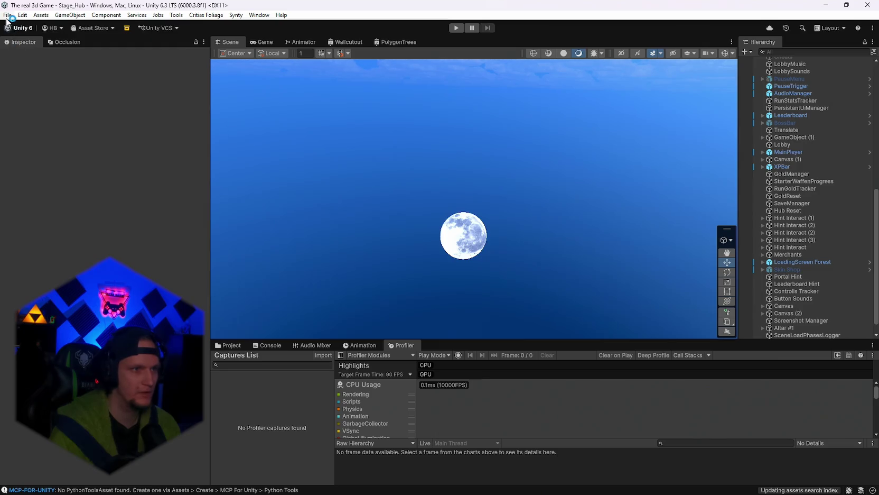
left_click(22, 14)
left_click(47, 321)
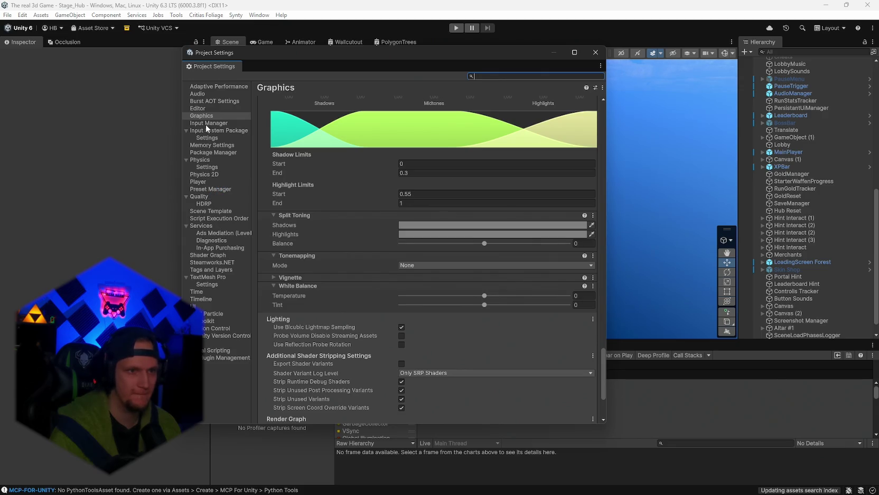
scroll(376, 268, "down", 3)
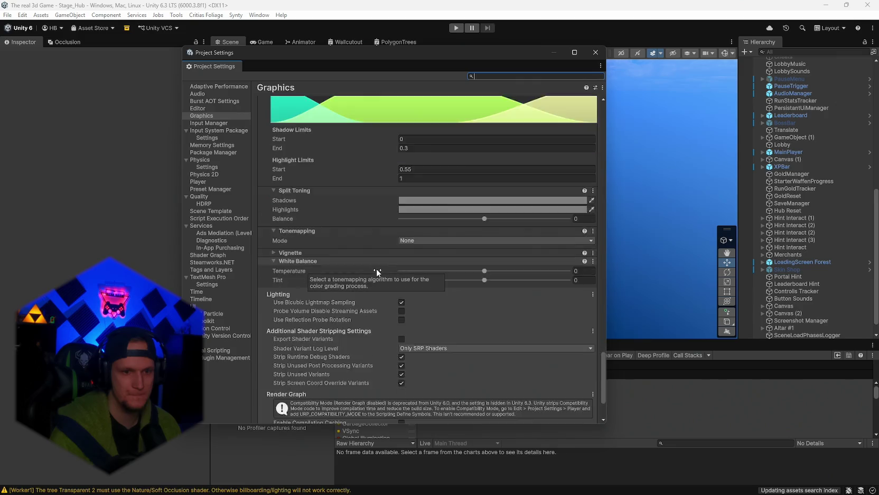
scroll(368, 284, "up", 8)
scroll(368, 287, "up", 3)
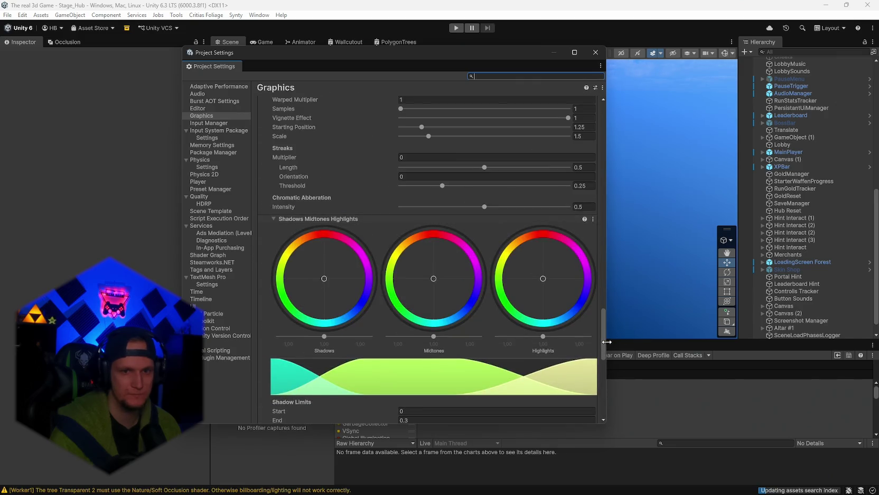
left_click_drag(604, 341, 596, 136)
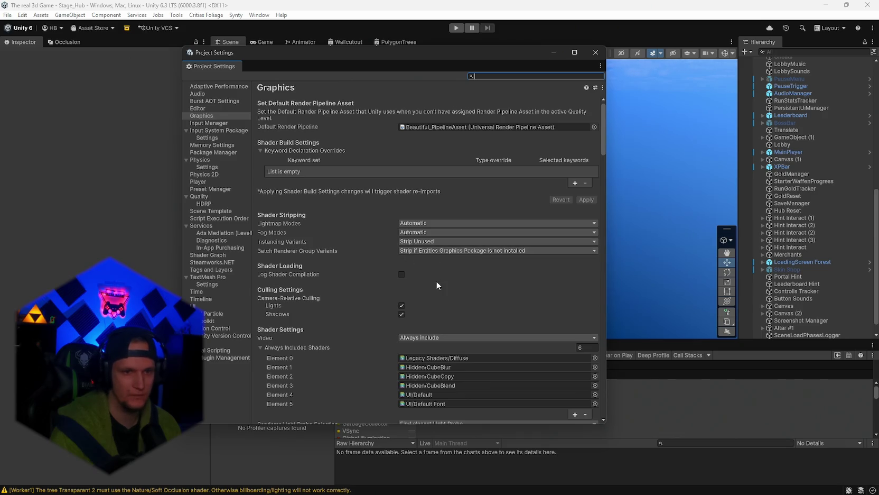
scroll(437, 283, "down", 5)
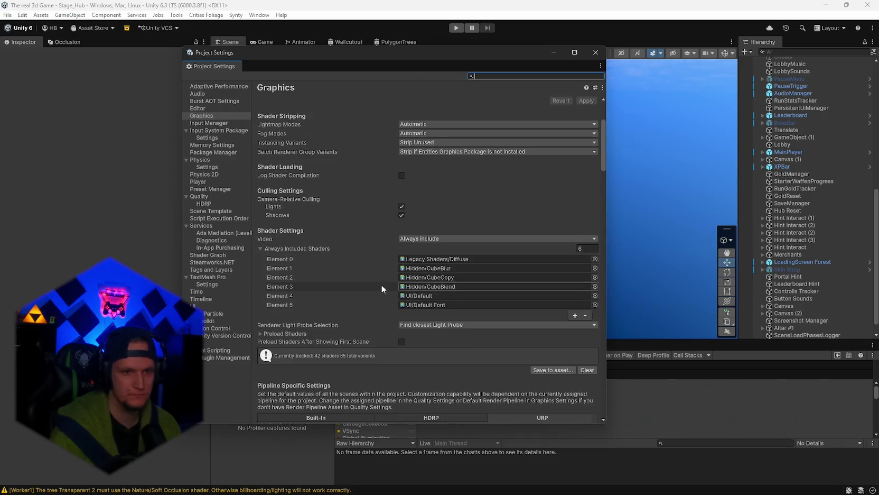
scroll(381, 284, "down", 3)
scroll(442, 336, "up", 6)
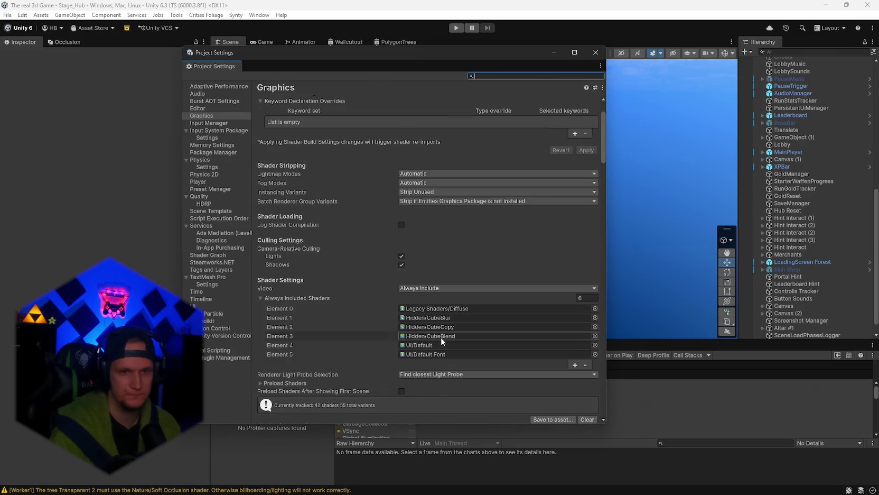
left_click(595, 53)
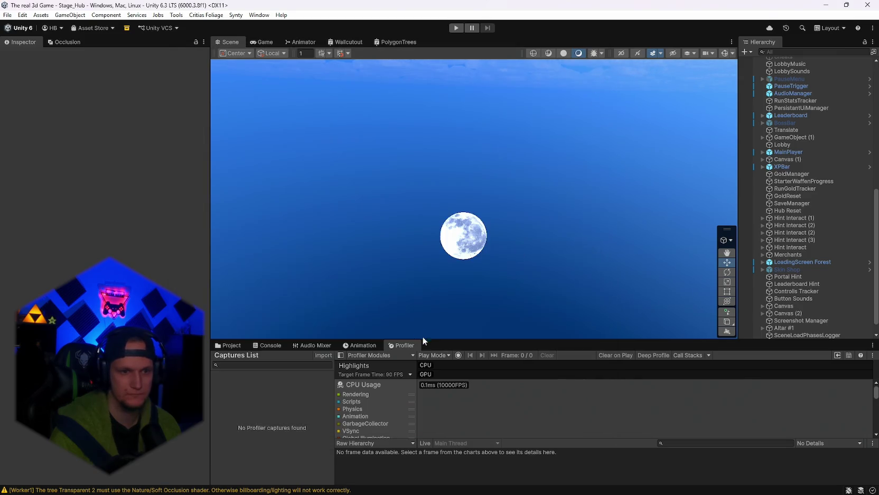
Step: Make SM_Tree_Pine_02 and its children static, duplicate it, and make the copy static
left_click(261, 42)
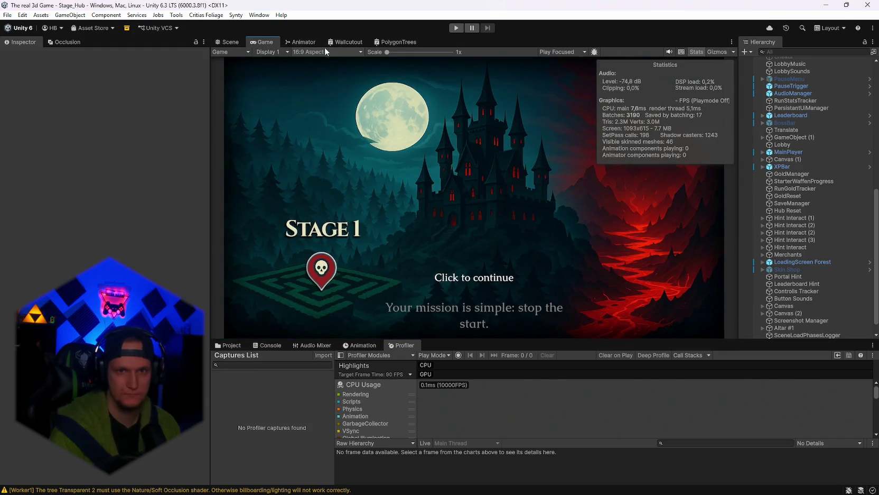
left_click(229, 43)
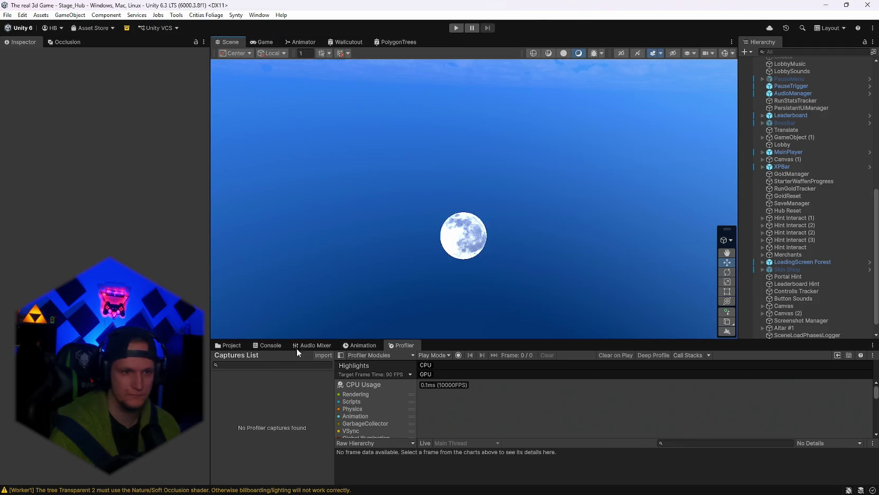
left_click(232, 345)
left_click(550, 426)
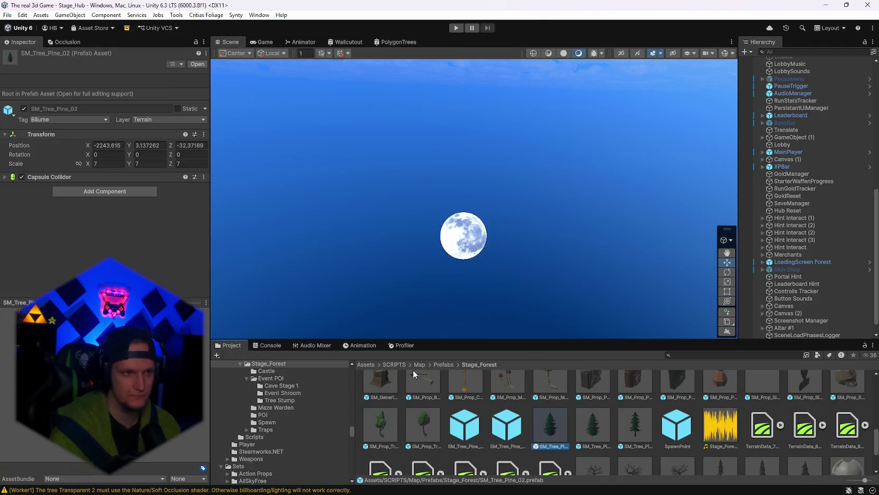
left_click(177, 108)
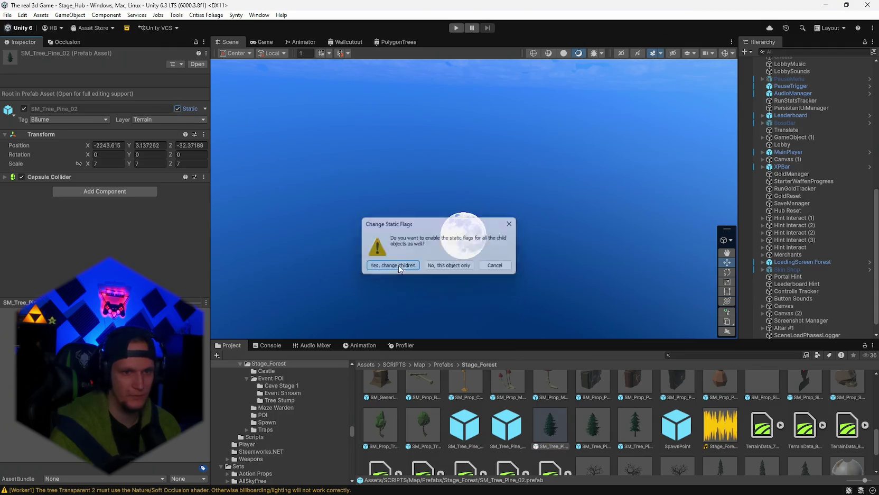
left_click(410, 266)
key("ctrl+d")
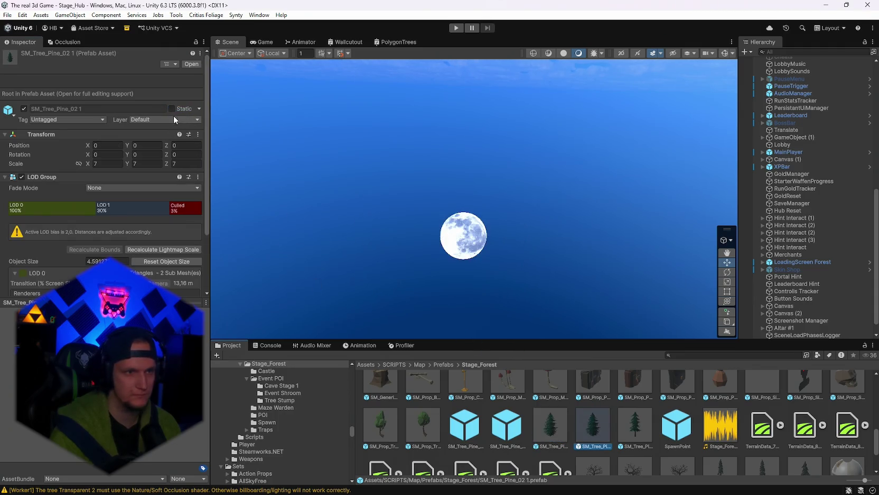
left_click(172, 108)
left_click(394, 266)
Step: Inspect SM_Tree_Pine_Small_01's LOD Group and scale 7 settings, then bring up the File menu
left_click(643, 423)
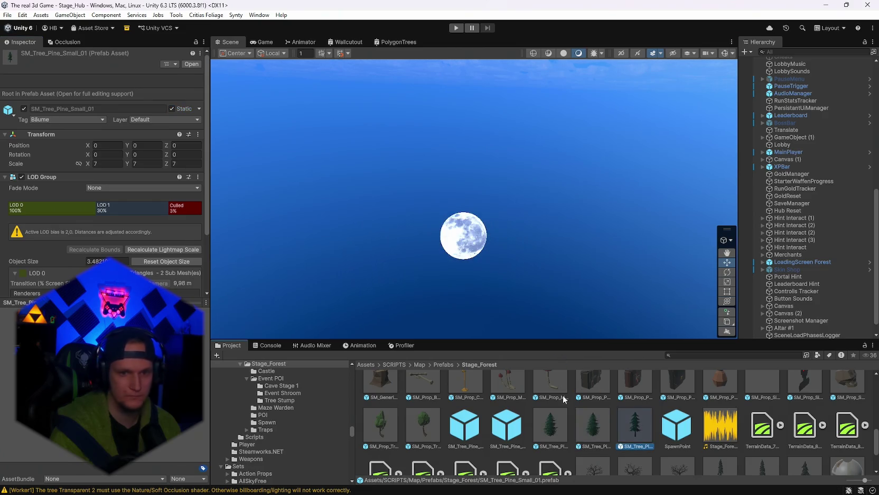
scroll(602, 423, "up", 2)
scroll(602, 423, "down", 2)
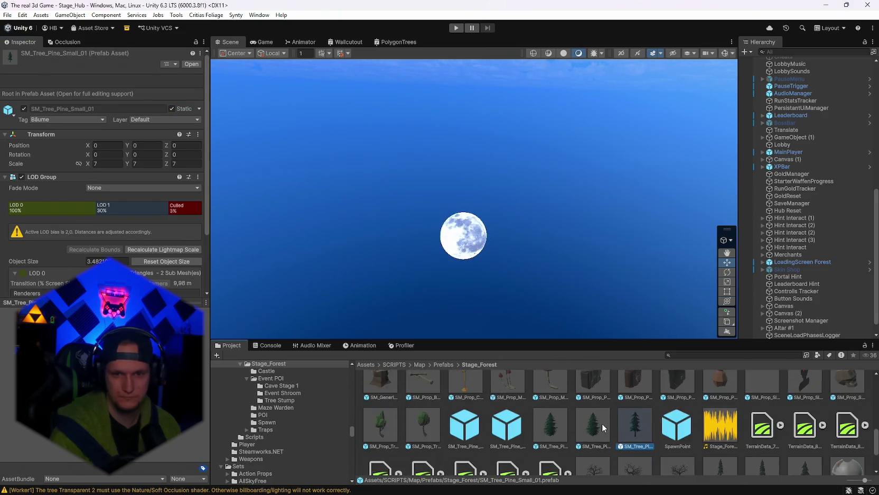
scroll(602, 423, "up", 1)
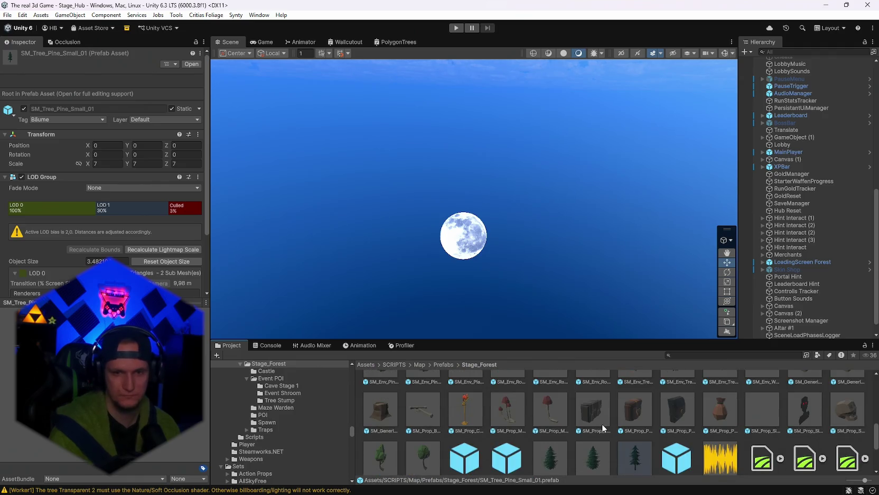
scroll(602, 411, "up", 6)
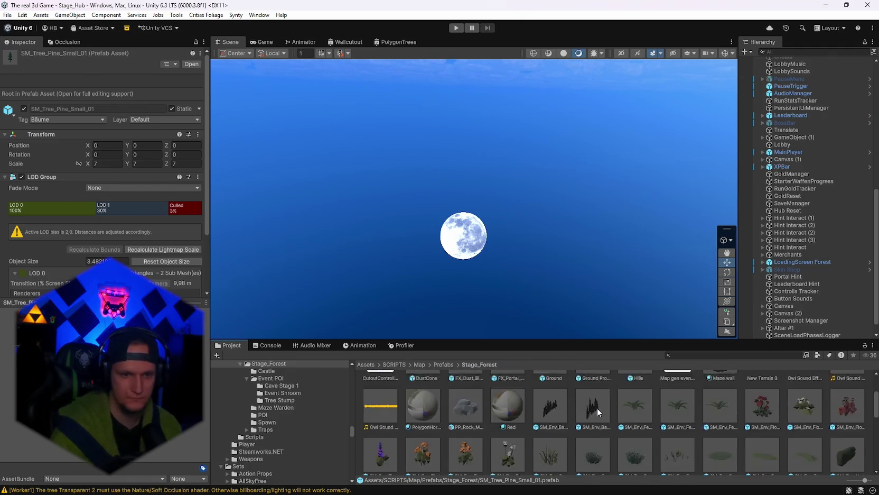
scroll(601, 413, "down", 3)
scroll(615, 441, "down", 5)
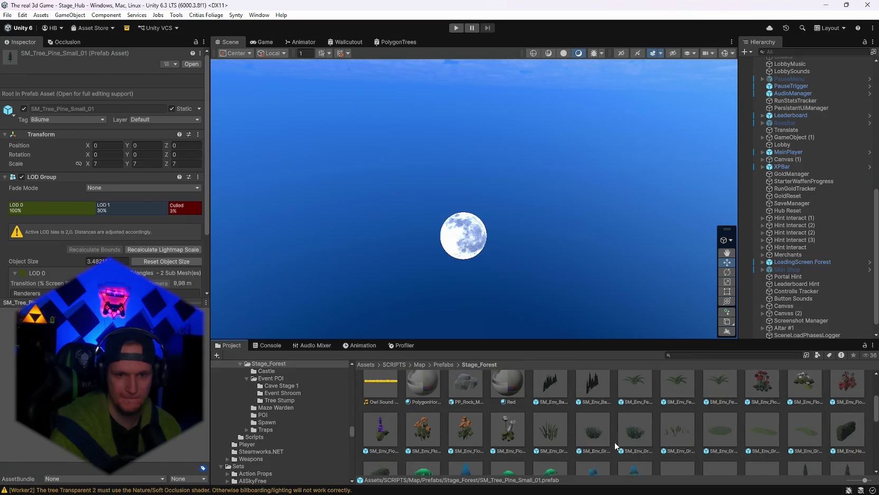
scroll(615, 441, "up", 8)
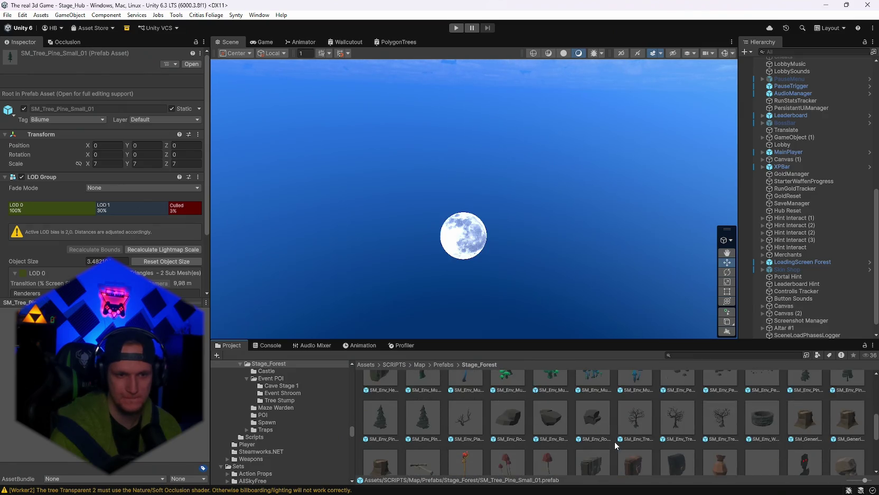
scroll(615, 441, "down", 5)
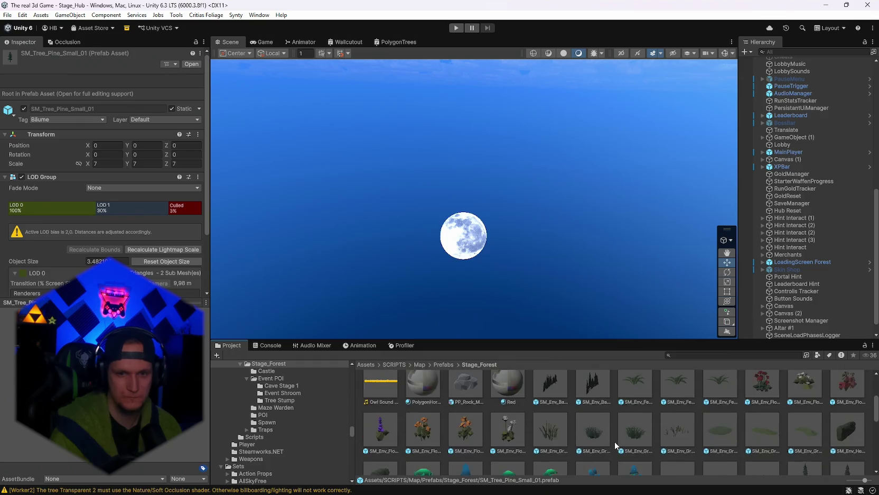
left_click(6, 17)
Step: Load the recent Stage_Forest scene and delete its Camera (1) object
left_click(7, 15)
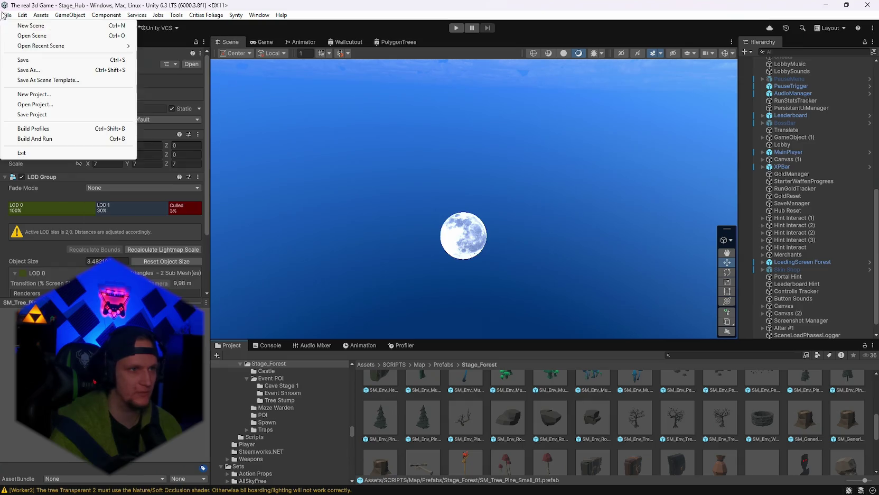
mouse_move(34, 50)
left_click(174, 66)
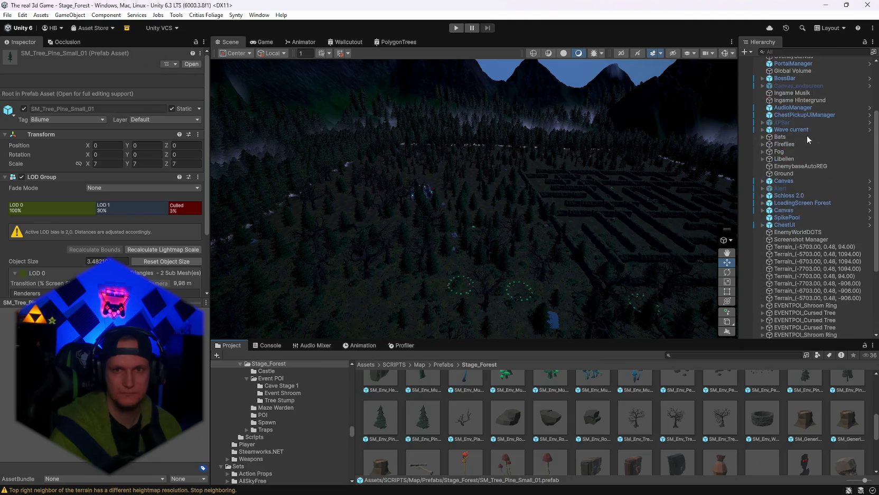
left_click(787, 328)
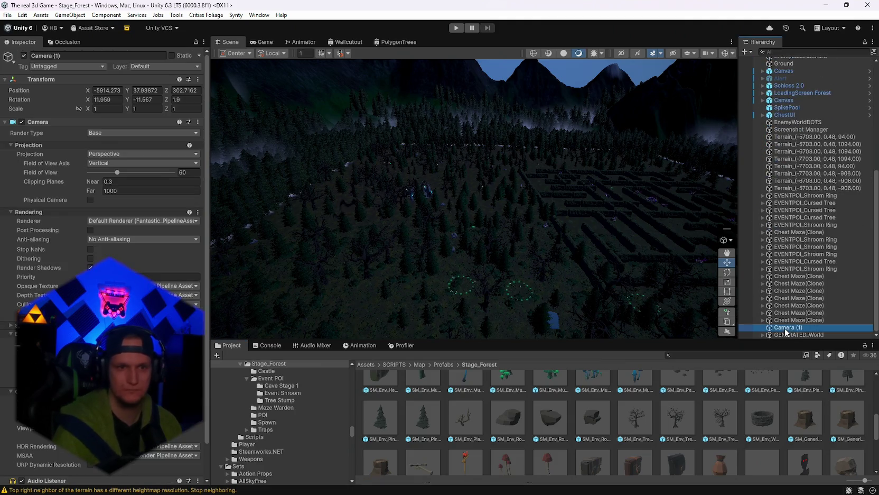
key("Delete")
mouse_move(566, 211)
left_mouse_down()
mouse_move(442, 245)
mouse_move(586, 207)
mouse_move(695, 163)
mouse_move(644, 97)
mouse_move(417, 103)
mouse_move(198, 176)
mouse_move(871, 212)
mouse_move(597, 210)
mouse_move(574, 131)
mouse_move(691, 262)
mouse_move(616, 230)
mouse_move(373, 179)
mouse_move(436, 224)
mouse_move(410, 236)
mouse_move(412, 244)
mouse_move(403, 240)
mouse_move(444, 231)
mouse_move(410, 194)
mouse_move(450, 200)
mouse_move(536, 129)
mouse_move(668, 121)
mouse_move(479, 233)
left_mouse_up()
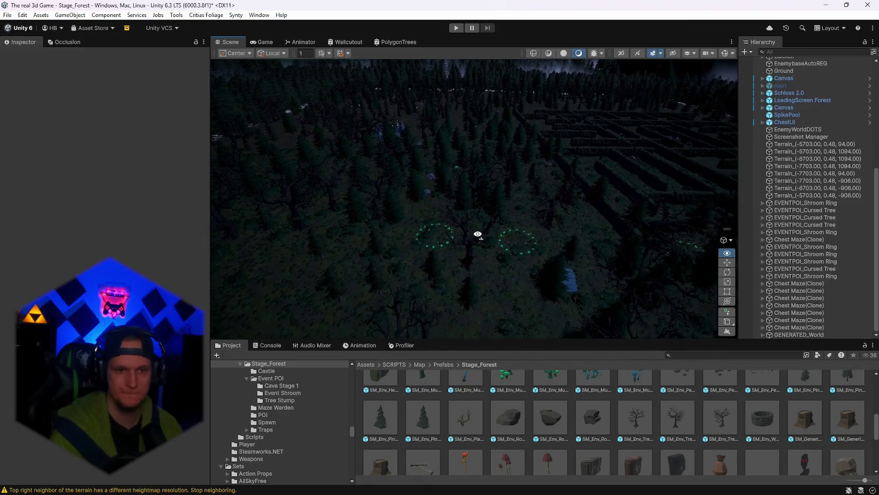
Step: Save the project from the File menu
left_click(6, 15)
left_click(5, 16)
left_click(7, 15)
left_click(32, 112)
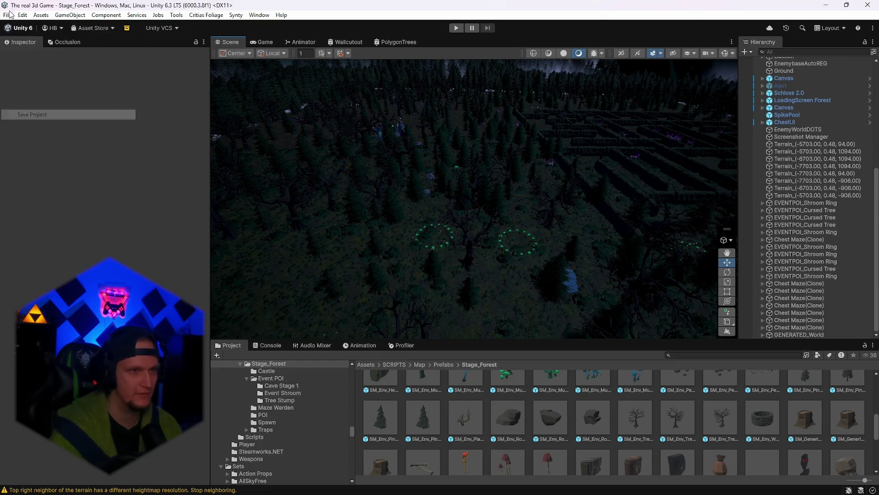
Step: Add a new Camera from the Hierarchy create menu and start play mode
left_click(747, 52)
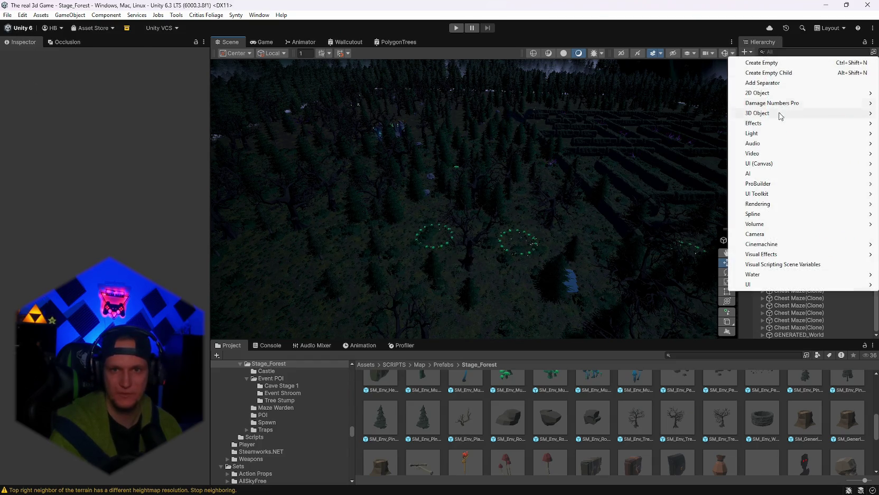
left_click(769, 235)
key("Return")
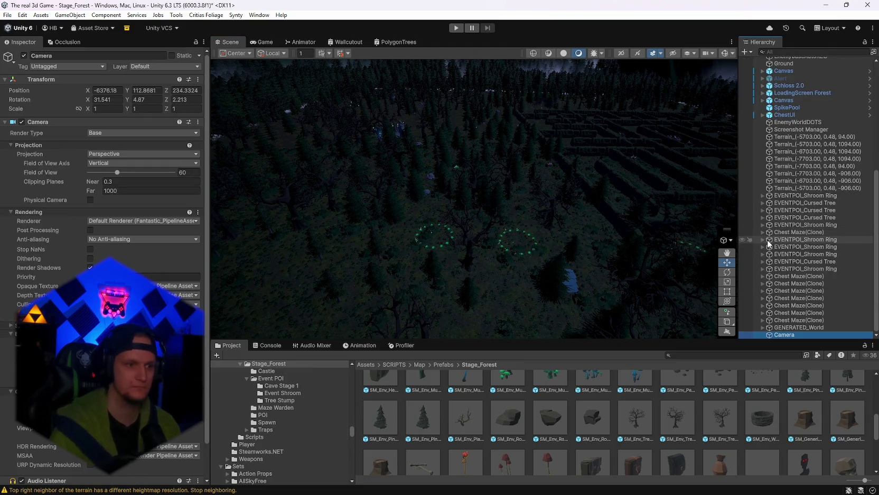
mouse_move(505, 250)
left_mouse_down()
mouse_move(618, 204)
mouse_move(434, 106)
left_mouse_up()
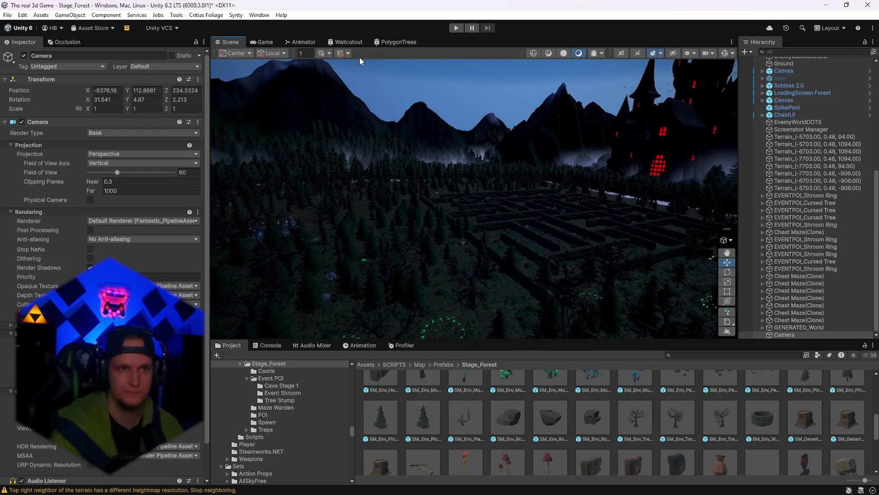
key("ctrl+p")
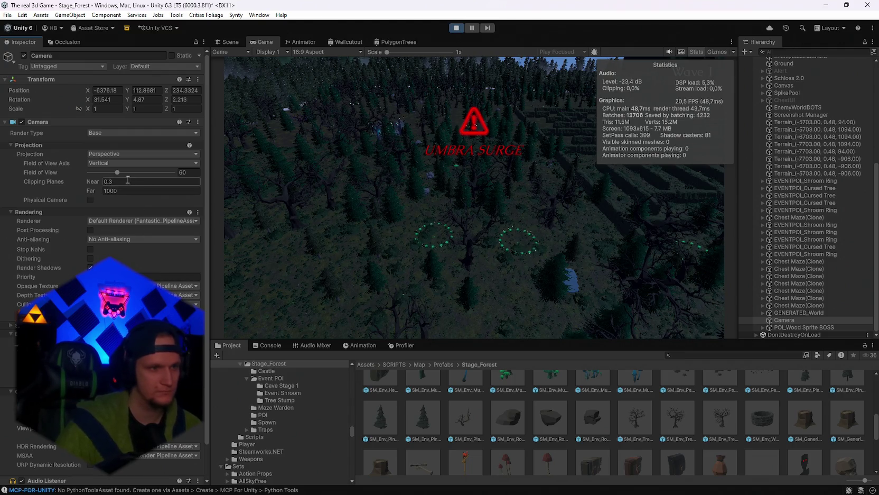
Step: Drag the new Camera's far clipping plane from 1000 up to about 1123
mouse_move(96, 196)
left_mouse_down()
mouse_move(856, 183)
mouse_move(268, 171)
left_mouse_up()
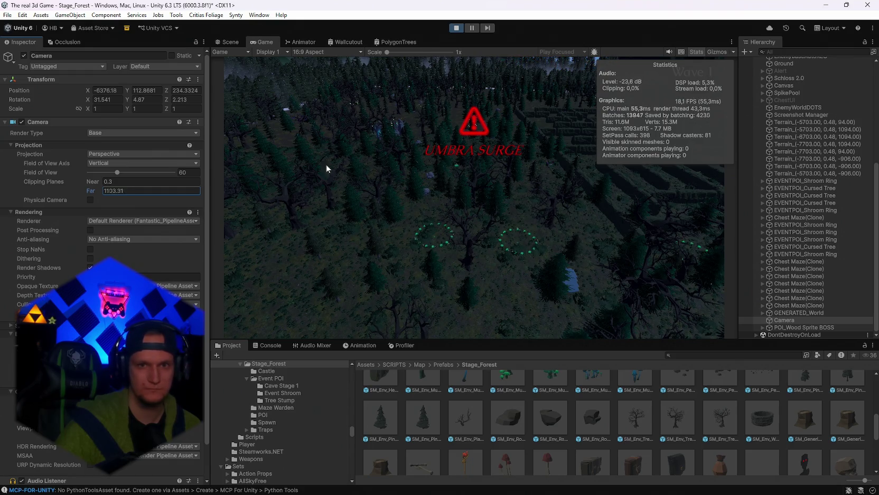
Step: Scrub the Camera's far clipping plane up and down, enter 3000, then replace it with 2000
mouse_move(444, 159)
left_mouse_down()
mouse_move(502, 205)
mouse_move(374, 212)
mouse_move(875, 189)
mouse_move(122, 191)
mouse_move(101, 200)
mouse_move(645, 250)
mouse_move(592, 254)
left_mouse_up()
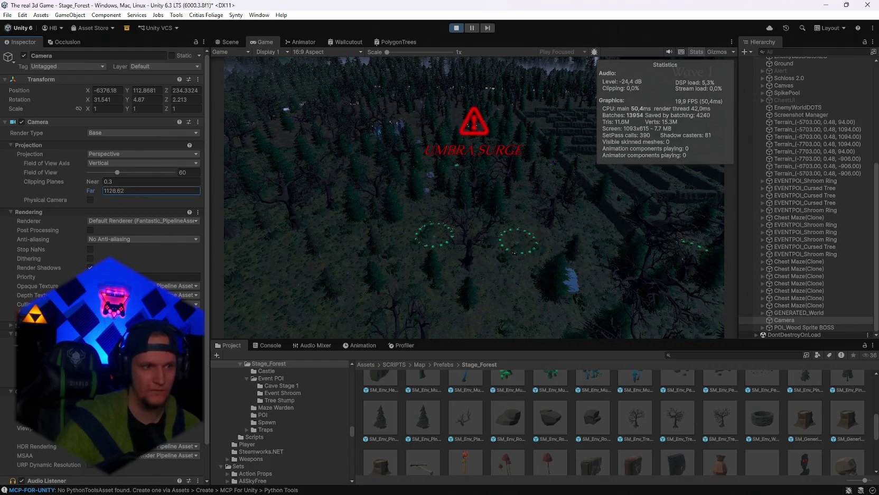
mouse_move(574, 144)
left_mouse_down()
mouse_move(635, 164)
mouse_move(404, 148)
mouse_move(574, 194)
mouse_move(455, 223)
mouse_move(523, 214)
mouse_move(106, 201)
mouse_move(53, 158)
mouse_move(25, 85)
mouse_move(33, 489)
mouse_move(866, 423)
mouse_move(826, 264)
left_mouse_up()
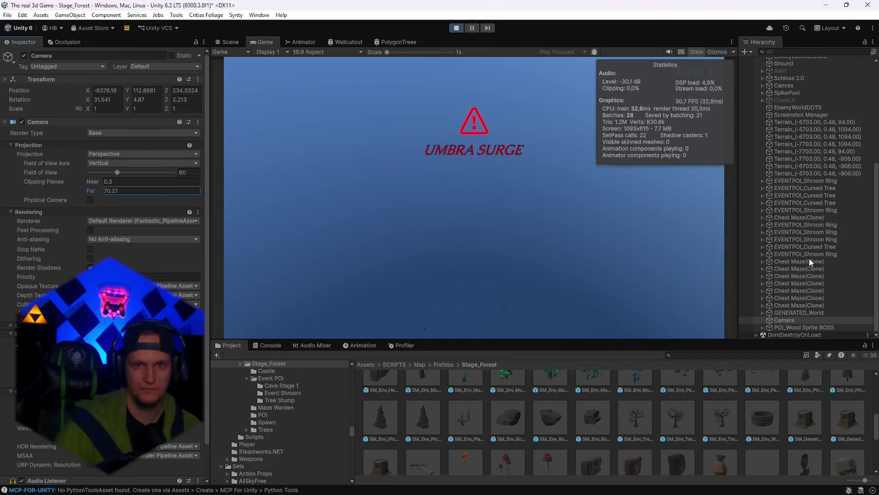
mouse_move(772, 264)
left_mouse_down()
mouse_move(258, 241)
mouse_move(606, 232)
mouse_move(300, 176)
mouse_move(247, 207)
mouse_move(44, 223)
mouse_move(601, 229)
mouse_move(349, 230)
mouse_move(345, 50)
mouse_move(515, 134)
mouse_move(268, 182)
mouse_move(704, 218)
mouse_move(597, 199)
mouse_move(864, 193)
mouse_move(32, 191)
mouse_move(135, 190)
left_mouse_up()
type("3000")
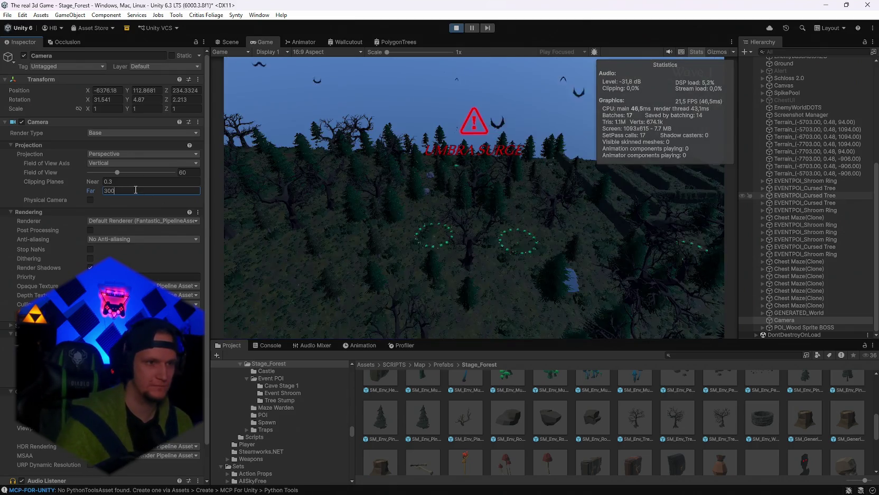
key("Return")
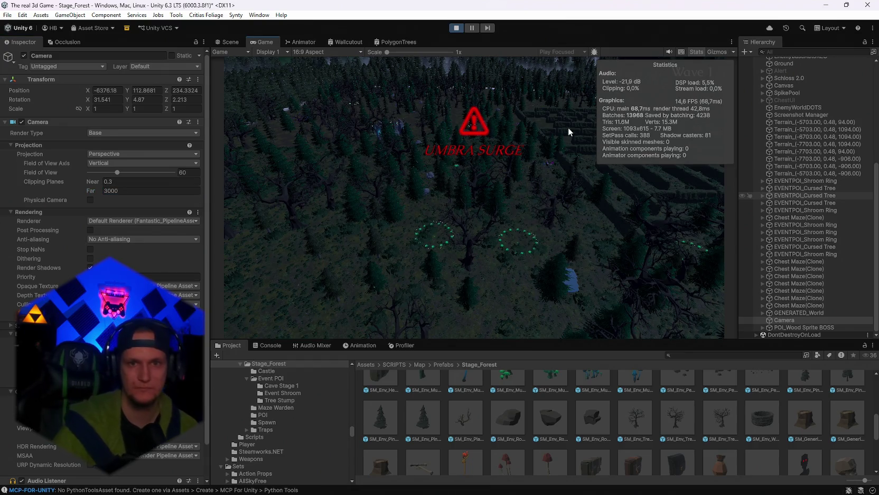
left_click(127, 191)
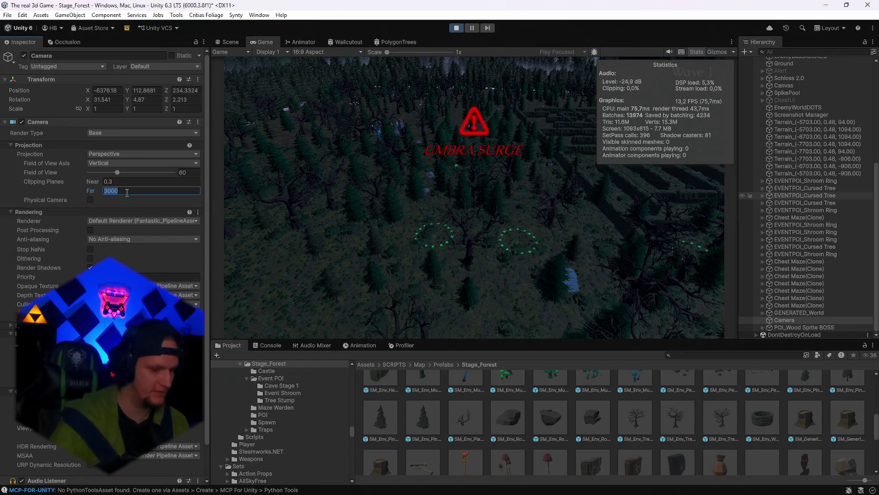
type("2000")
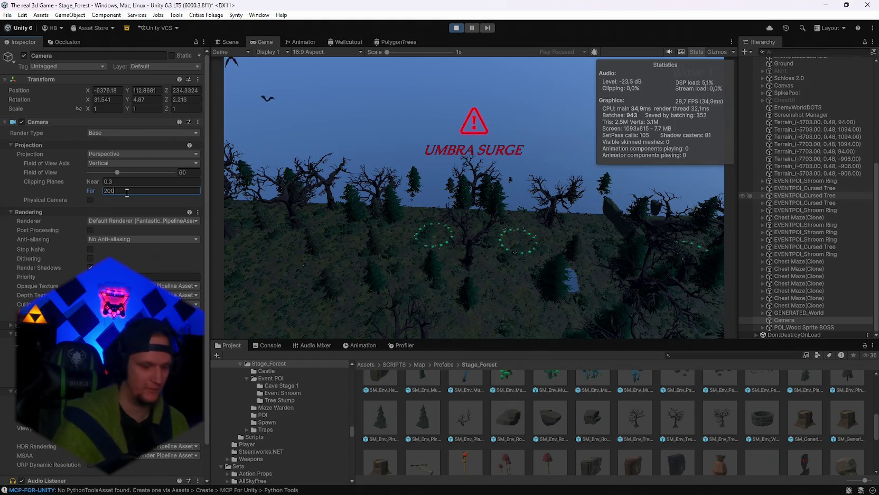
Step: Turn on Post Processing for the Camera, leaving Physical Camera and Dithering off
left_click(91, 200)
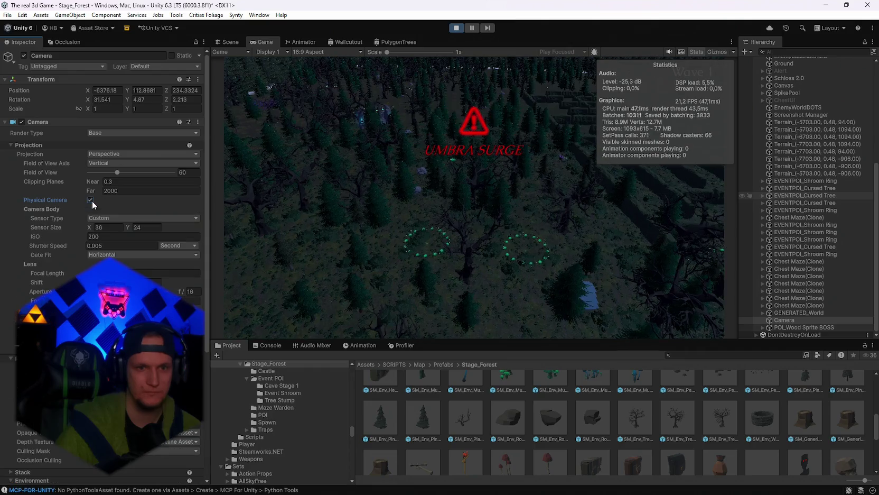
left_click(92, 200)
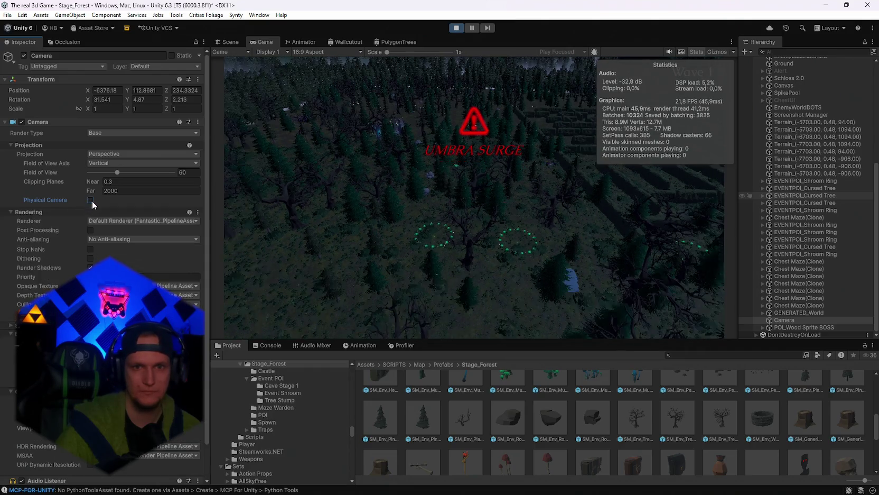
left_click(90, 201)
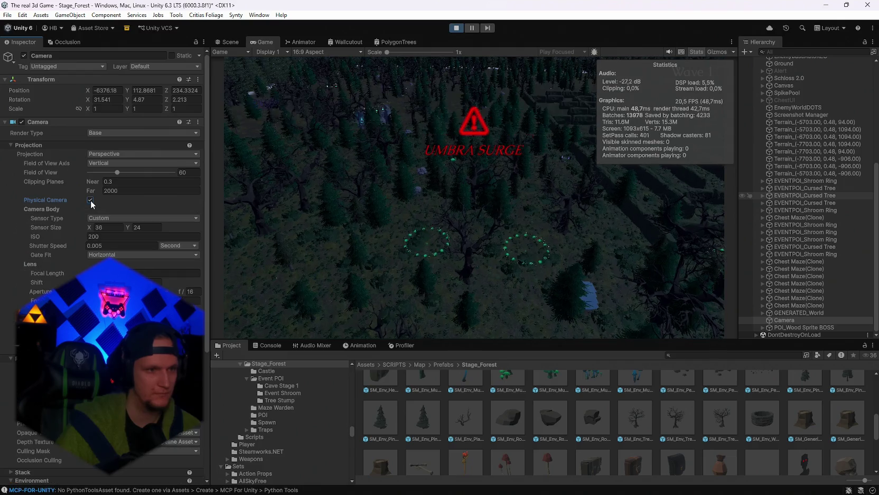
left_click(91, 200)
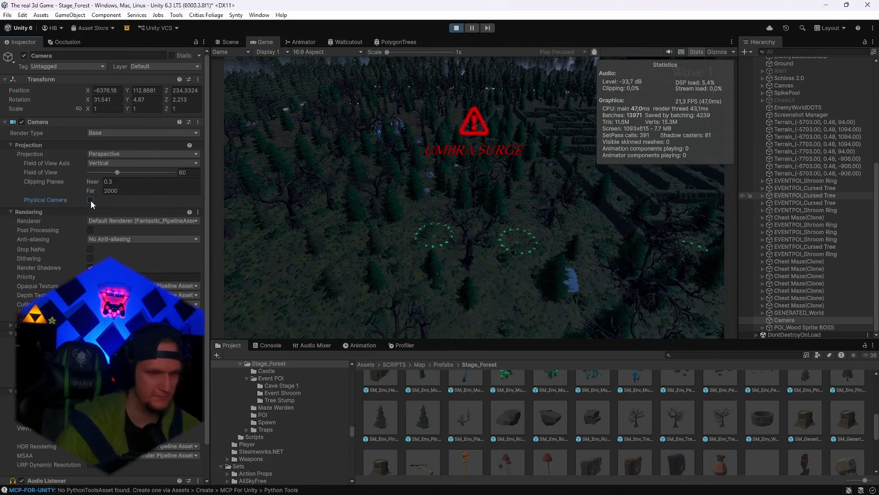
left_click(91, 230)
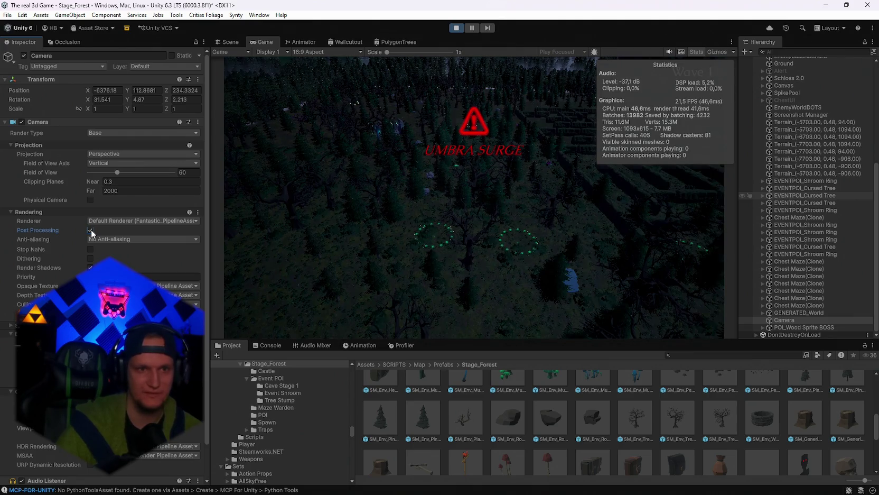
left_click(90, 259)
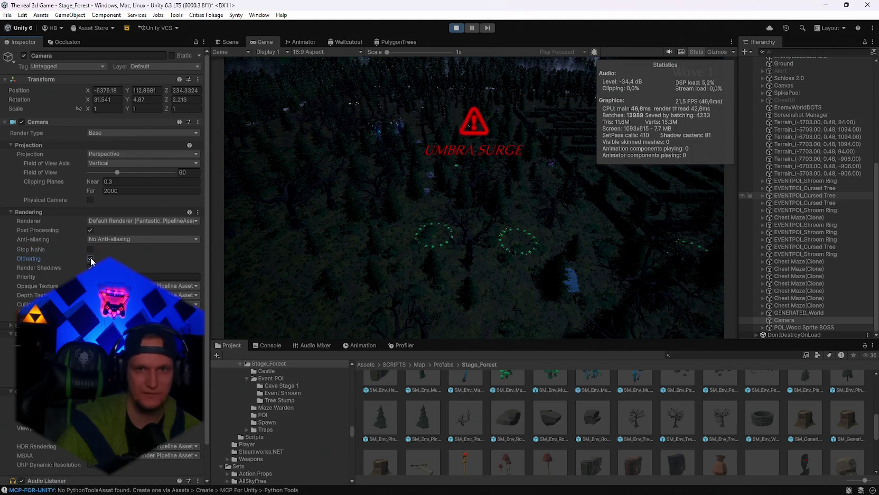
left_click(90, 259)
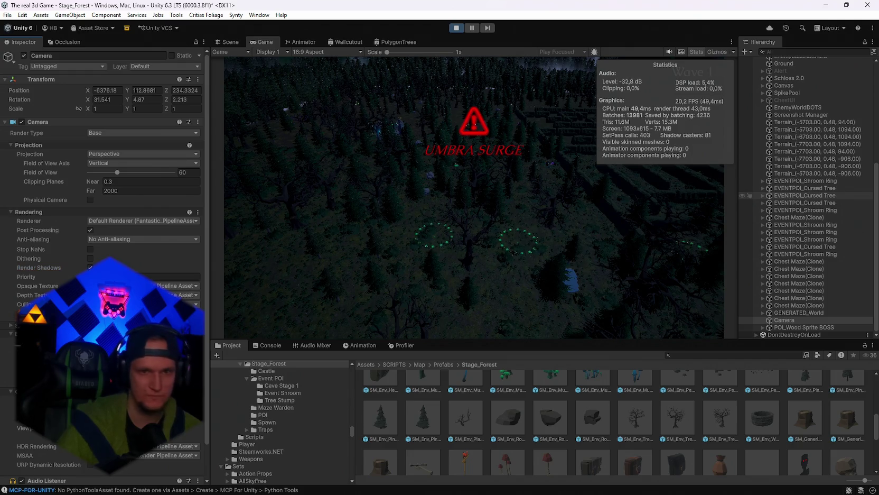
scroll(106, 264, "down", 3)
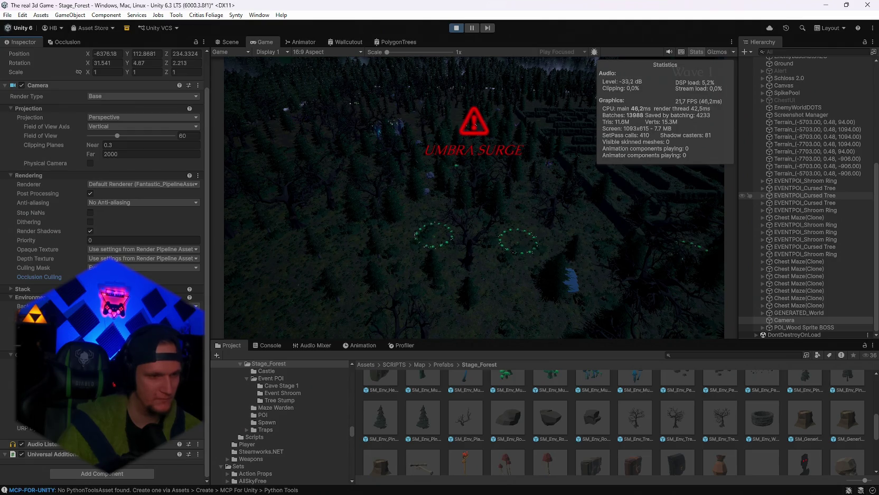
scroll(812, 232, "up", 8)
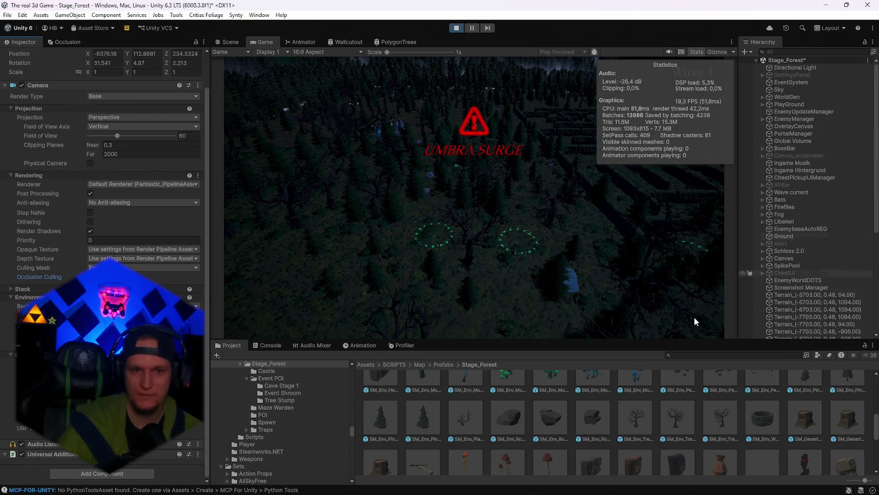
Step: Show the Profiler in the bottom panel, make it taller, and list its modules
left_click(394, 346)
left_click_drag(526, 338, 543, 272)
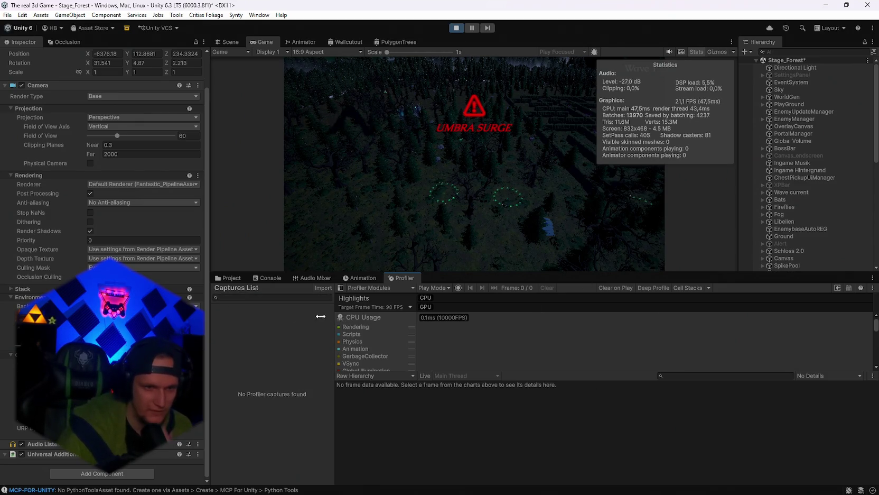
left_click(399, 286)
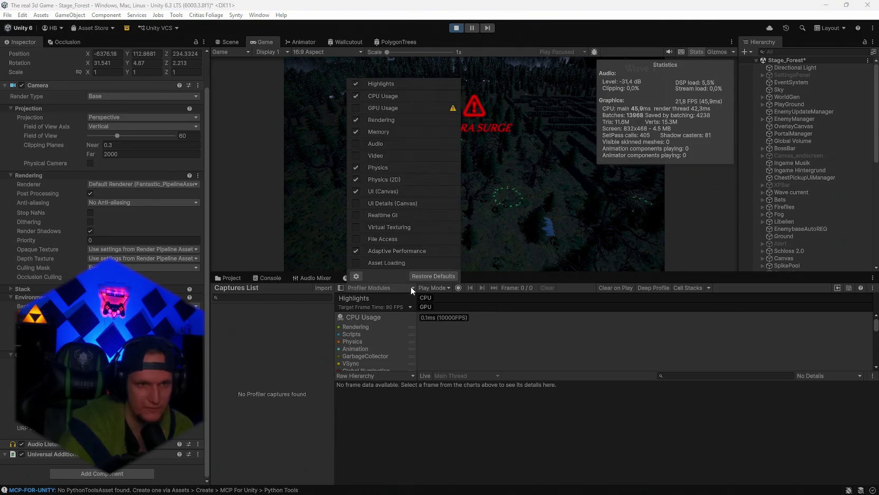
Step: Restore default Profiler modules, record live frames, and enlarge the module area to show Rendering
left_click(425, 276)
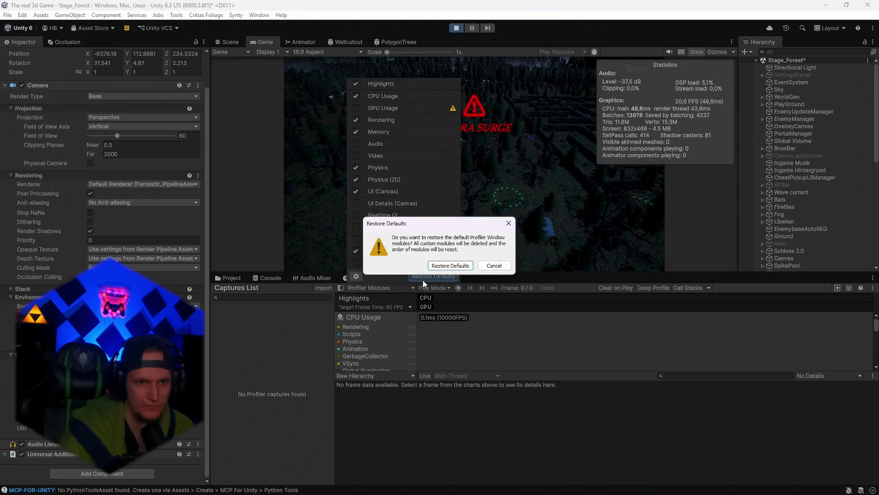
left_click(450, 264)
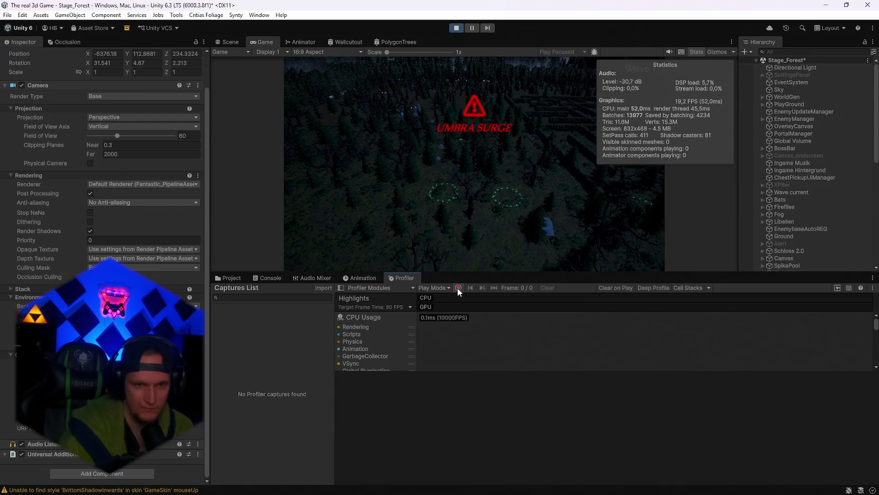
left_click(458, 288)
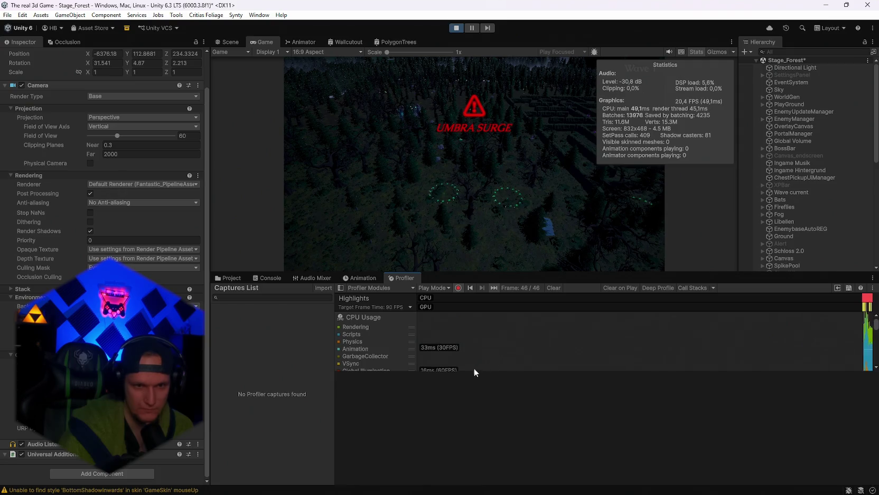
left_click_drag(466, 372, 458, 451)
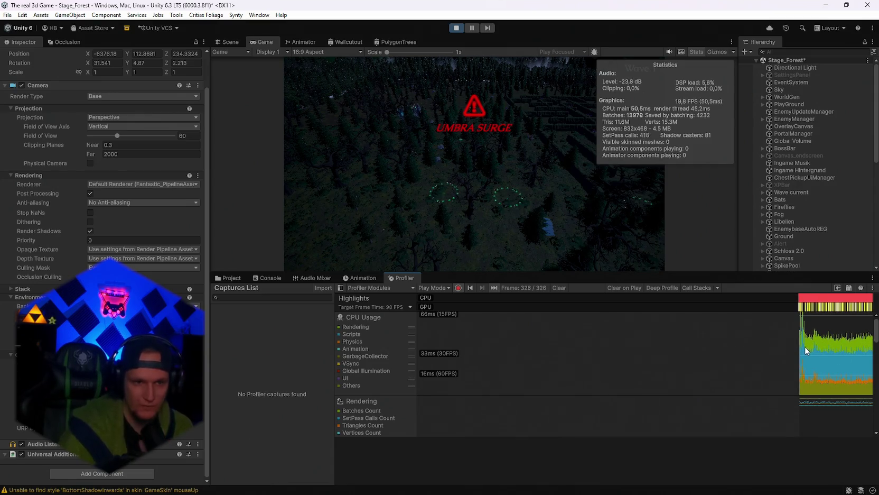
left_click_drag(509, 272, 509, 256)
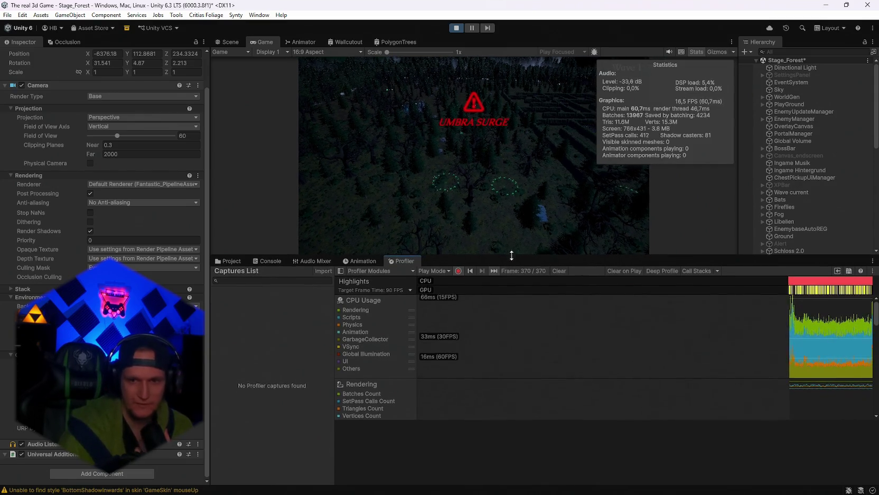
Step: Stop recording, enlarge the Profiler, and inspect captured frame 19's CPU breakdown
left_click(458, 270)
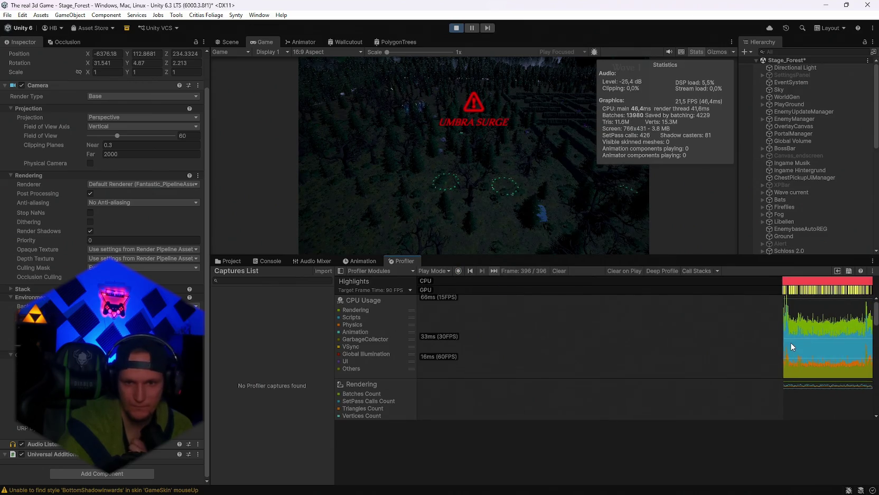
left_click(792, 342)
left_click_drag(496, 256, 496, 192)
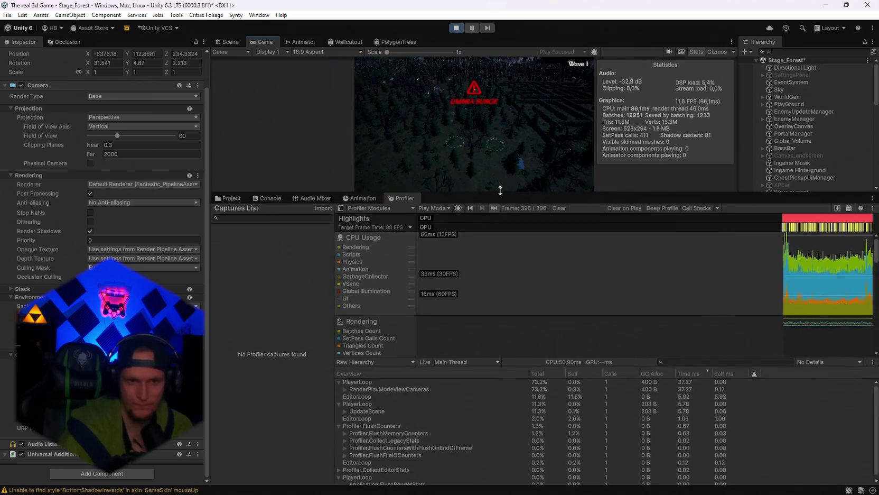
left_click(804, 284)
left_click_drag(804, 280, 787, 280)
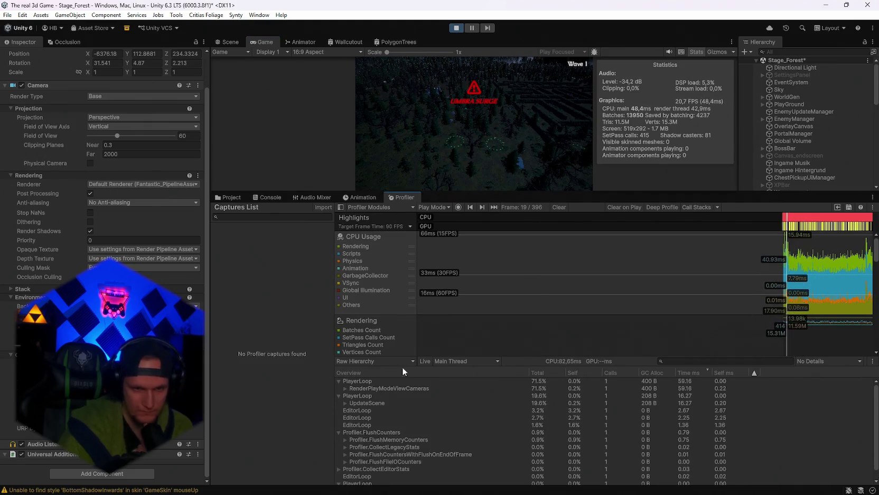
Step: Expand the call tree from RenderPlayModeViewCameras down to Inl_ScriptableRenderer.AddRenderPasses
left_click(346, 387)
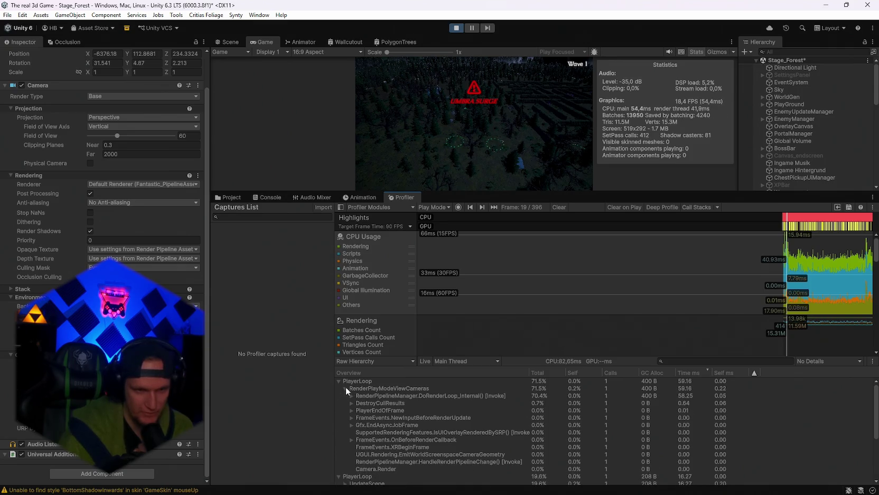
left_click(351, 394)
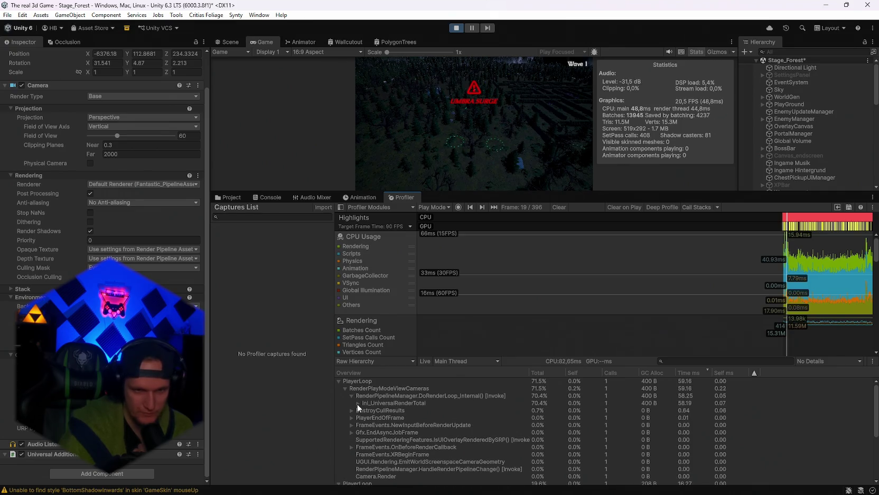
left_click(358, 403)
left_click(365, 410)
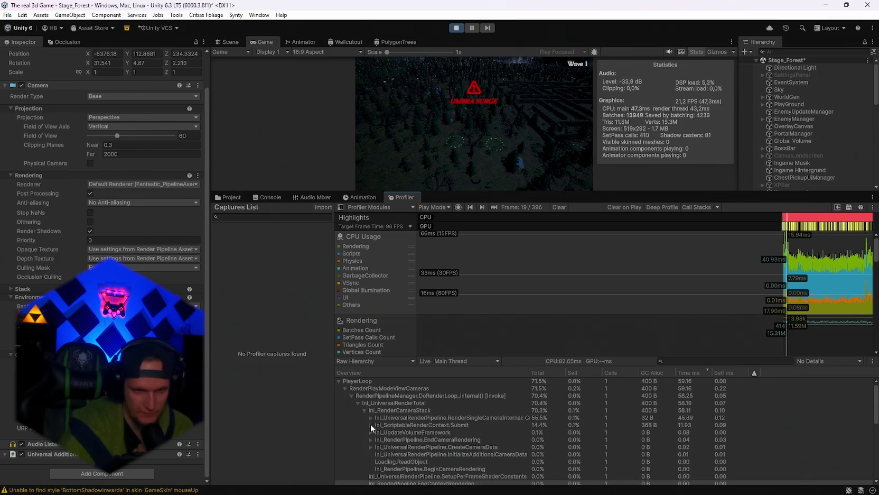
left_click(370, 424)
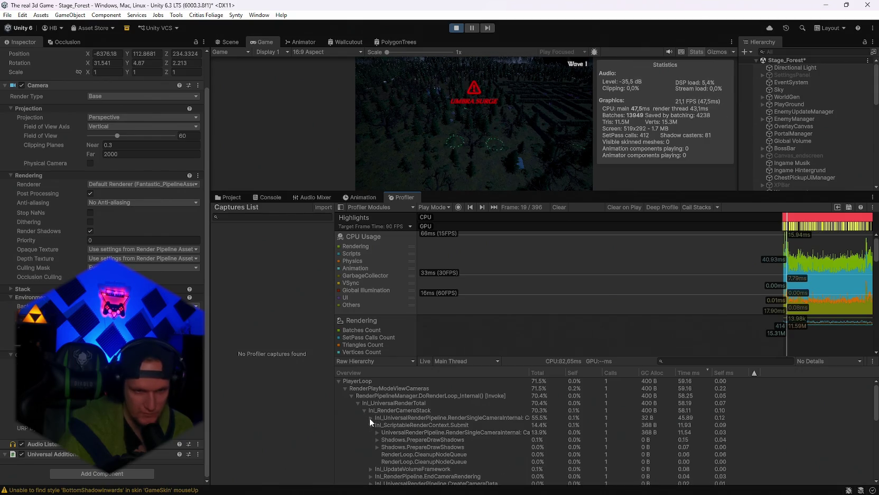
left_click(371, 418)
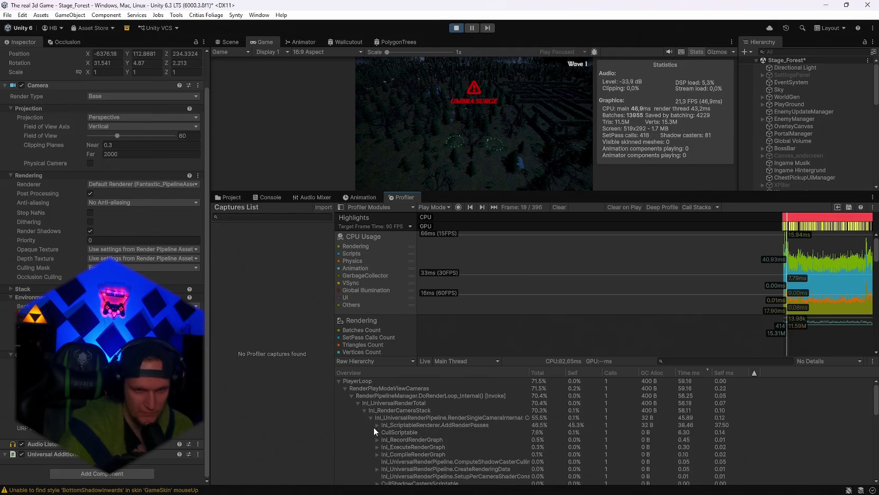
left_click(378, 425)
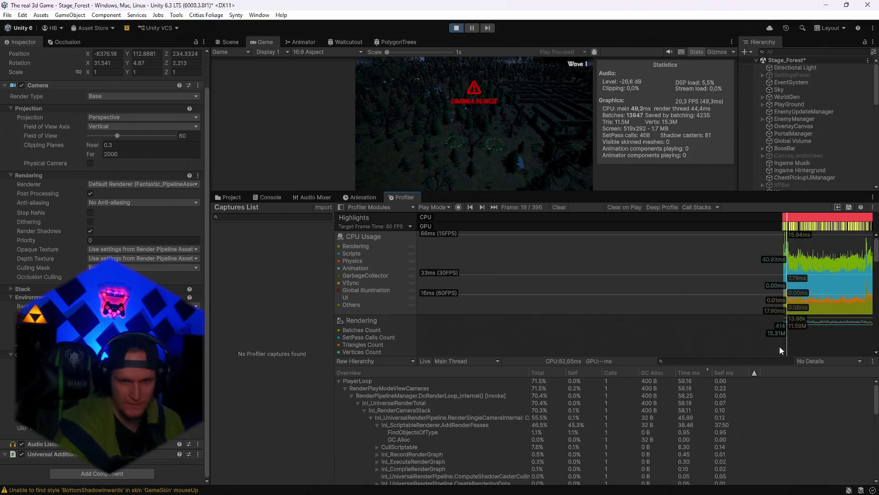
key("Print")
Step: Capture the Profiler call tree as a screenshot with the snipping tool
left_click_drag(754, 363, 316, 494)
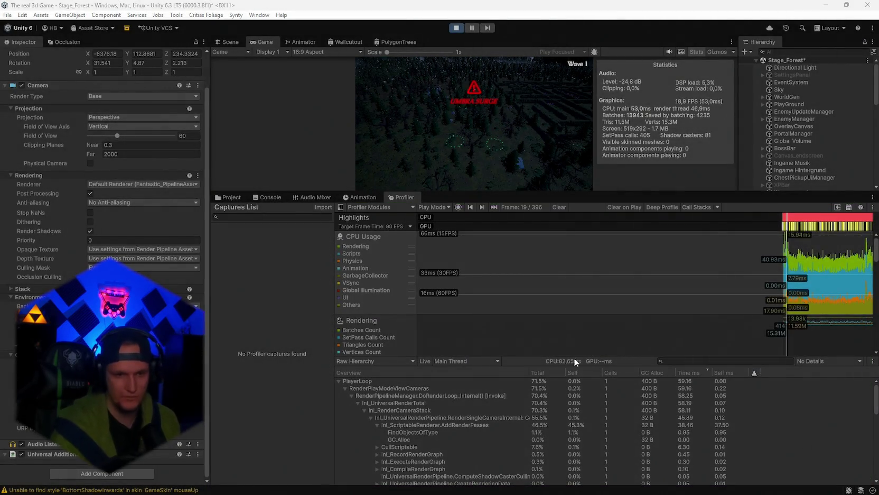
scroll(451, 430, "down", 10)
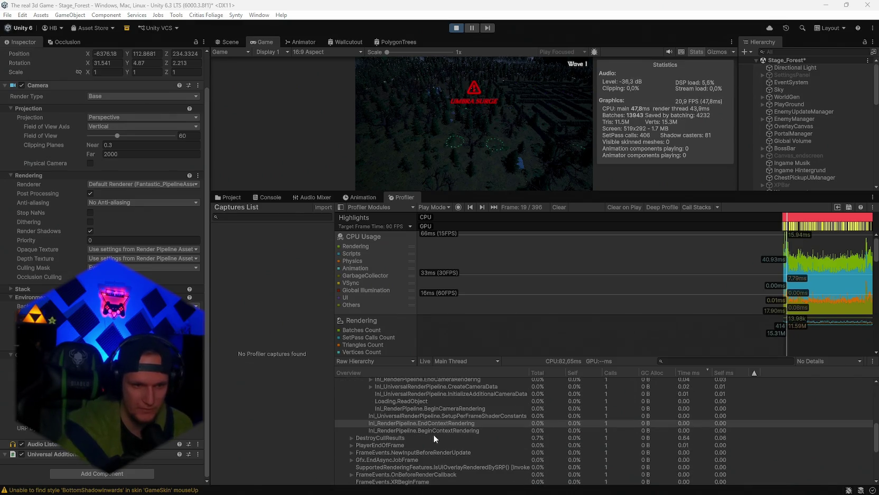
scroll(402, 444, "down", 5)
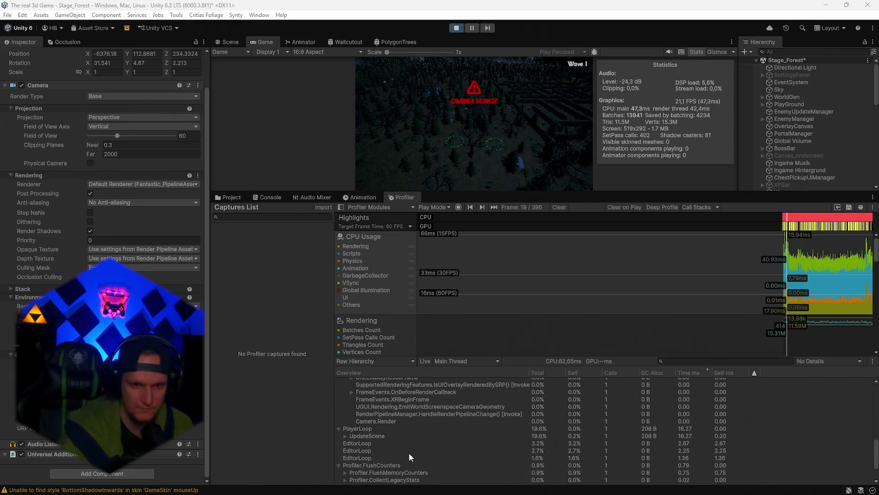
Step: Expand UpdateScene and select the AddRenderPasses sample to show its 37.50 ms on the graph
left_click(345, 435)
scroll(381, 455, "up", 15)
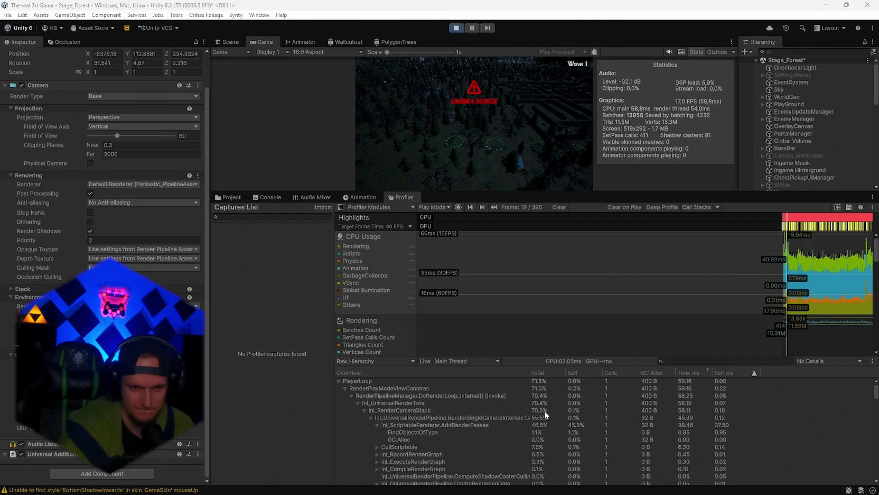
left_click(459, 417)
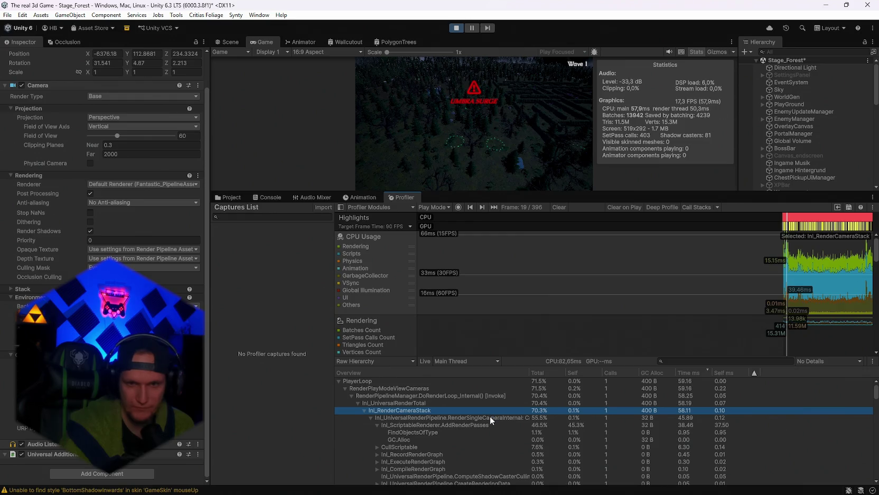
left_click(447, 424)
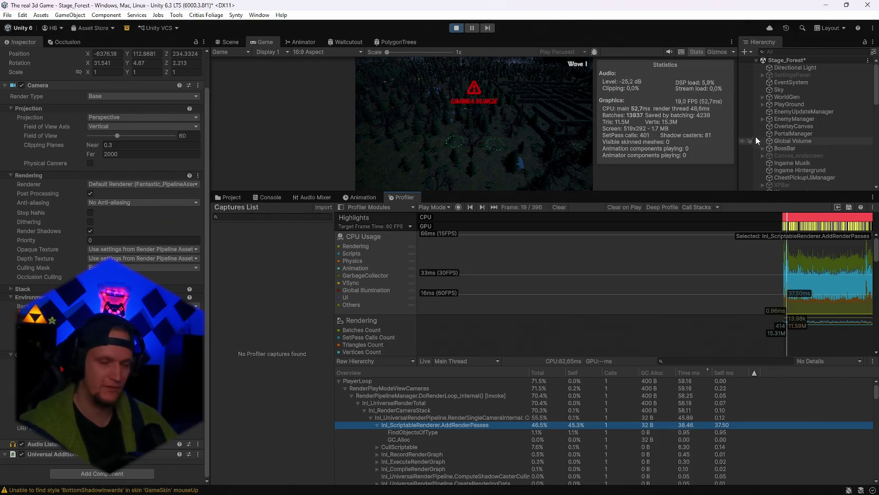
left_click(788, 99)
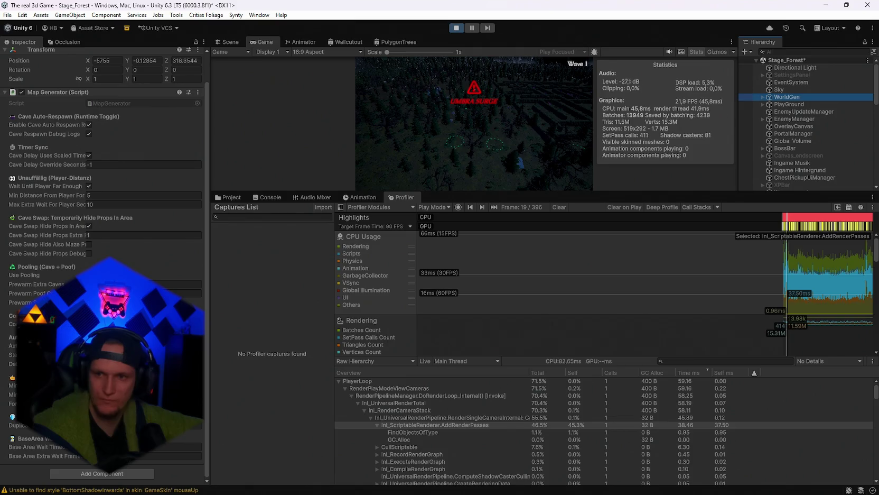
Step: Find and select the Global Volume object in the Hierarchy
scroll(784, 136, "down", 3)
scroll(795, 150, "down", 1)
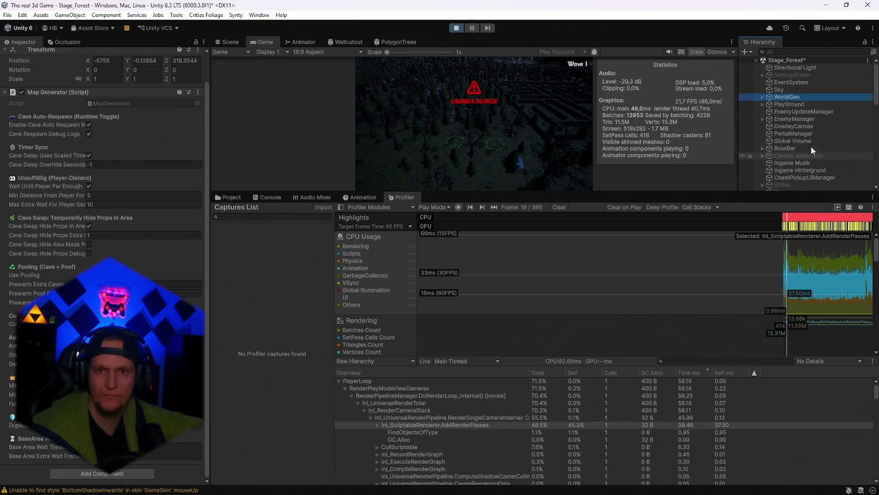
scroll(803, 112, "down", 2)
scroll(816, 122, "down", 10)
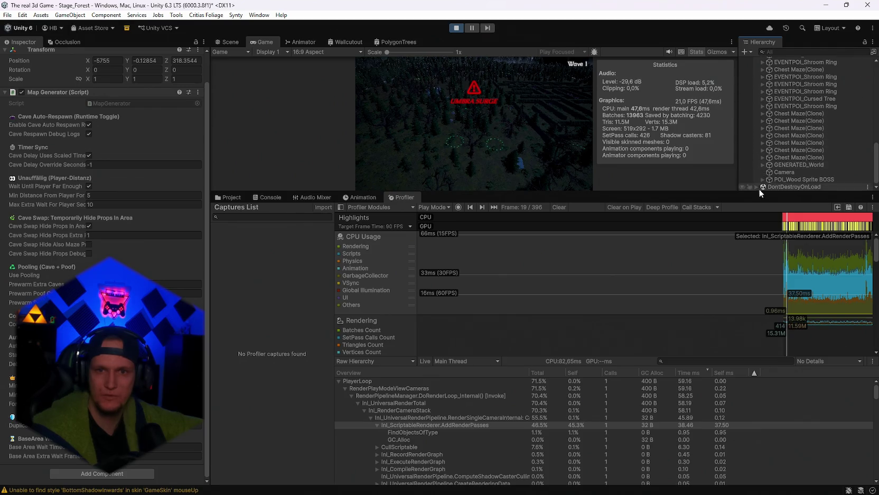
scroll(790, 168, "up", 10)
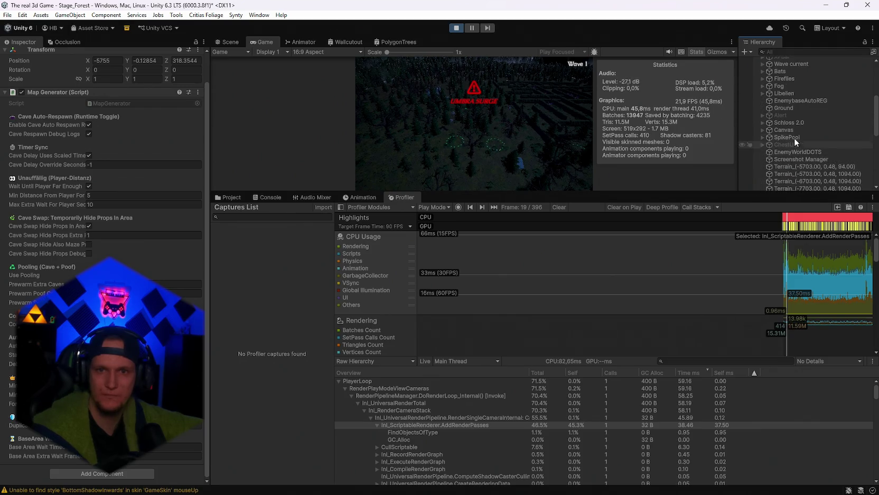
scroll(795, 124, "up", 4)
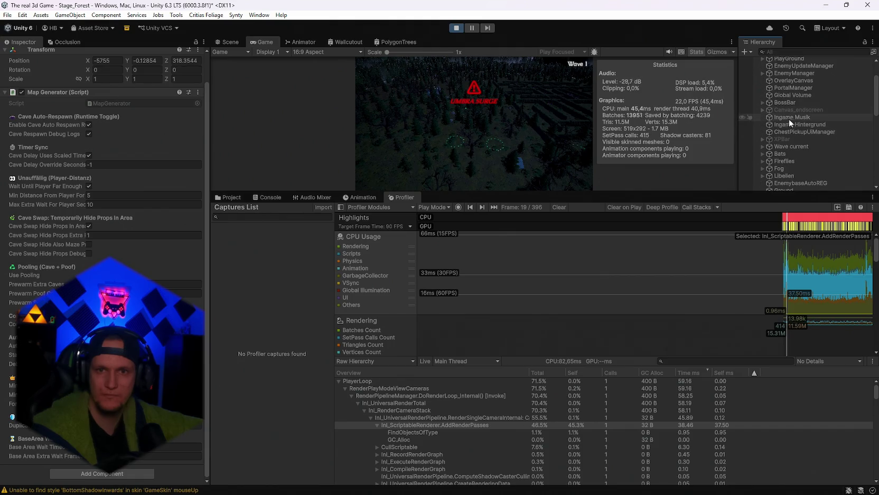
scroll(795, 145, "down", 1)
scroll(808, 148, "up", 3)
left_click(798, 97)
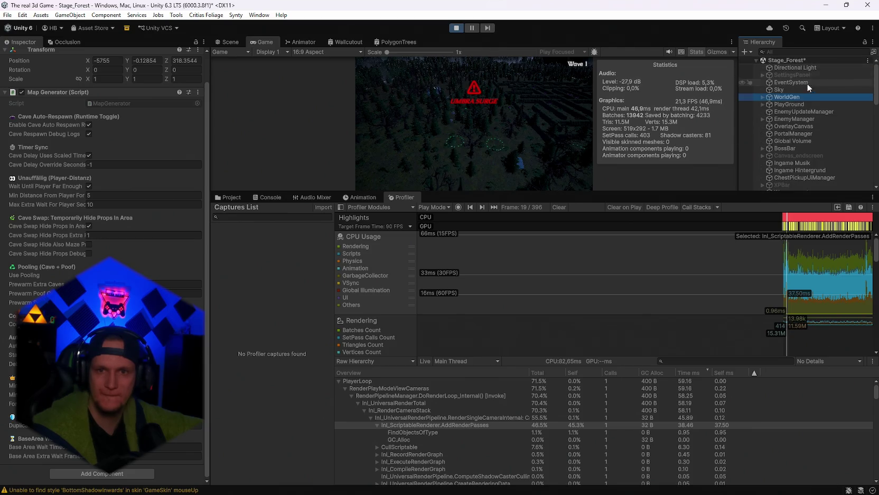
left_click(799, 141)
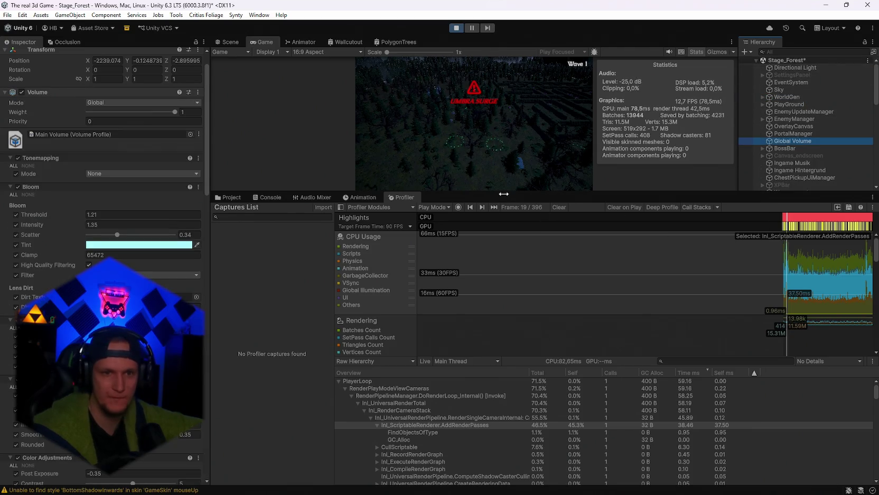
Step: Enlarge the Game view, switch the Global Volume off, then back on
left_click_drag(506, 192, 476, 327)
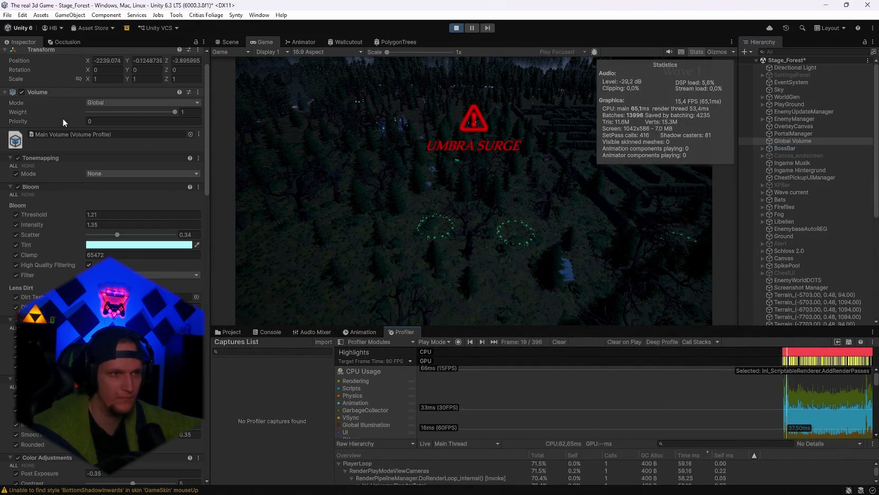
scroll(63, 119, "up", 2)
left_click(24, 55)
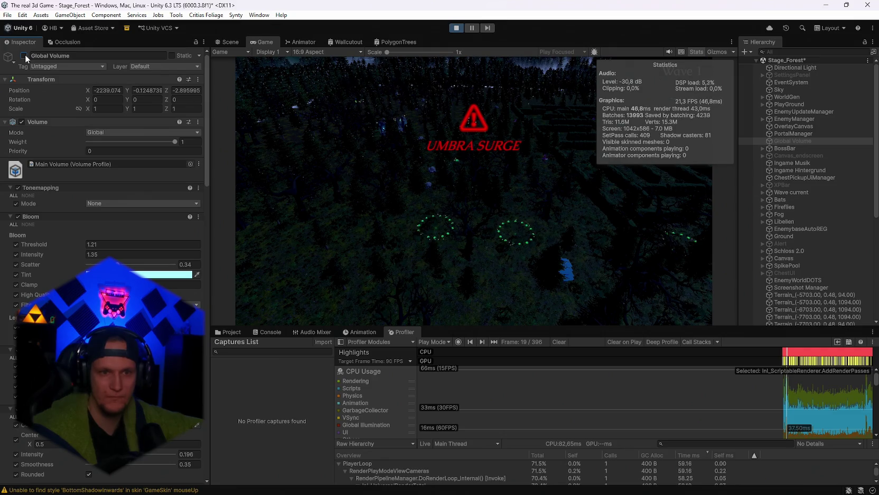
left_click(25, 55)
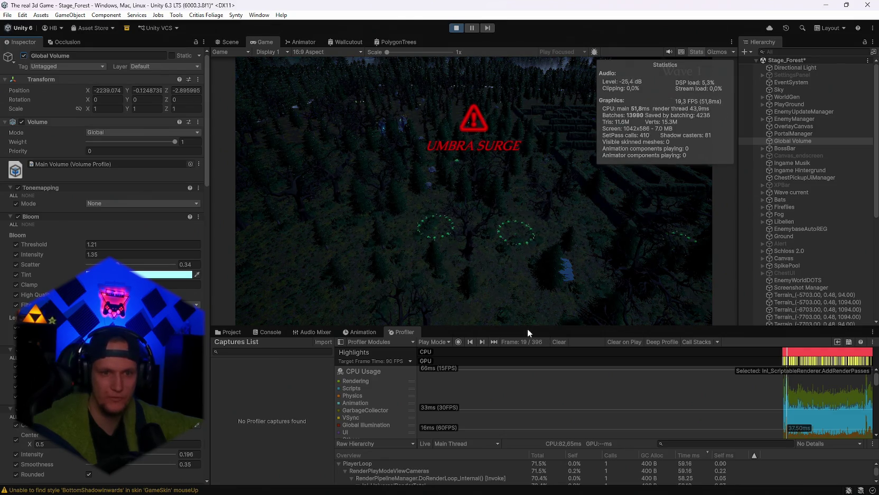
left_click_drag(527, 327, 528, 287)
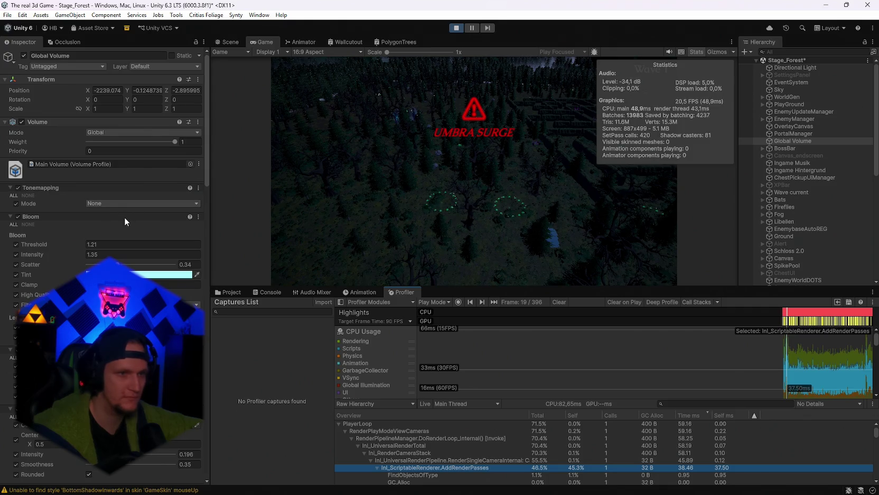
Step: Select the Camera and try the forward renderer before reverting to the default renderer
scroll(808, 196, "down", 10)
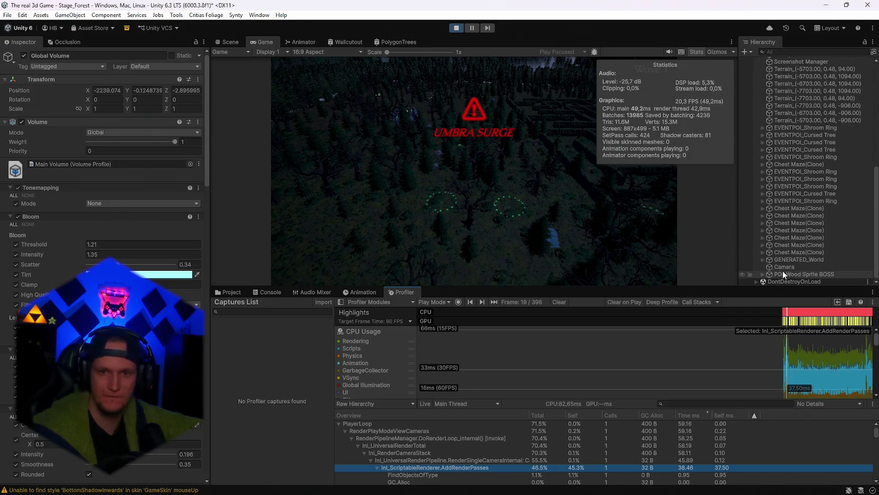
left_click(784, 267)
left_click(116, 221)
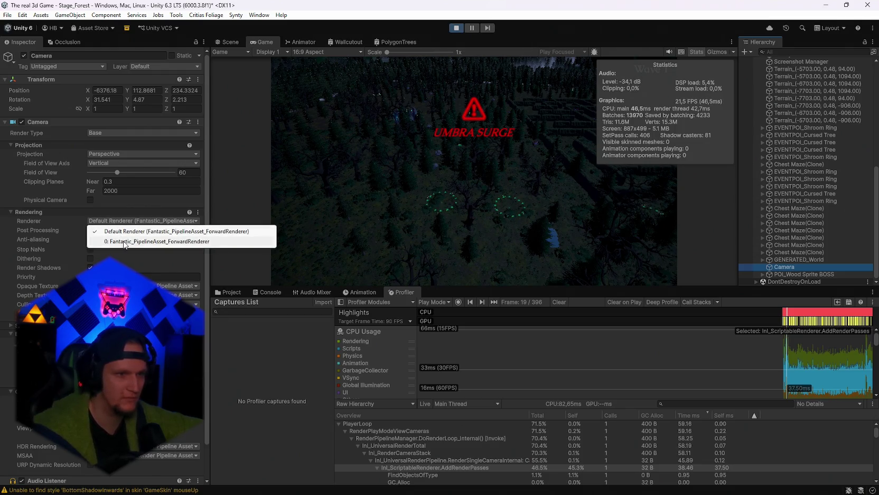
left_click(124, 241)
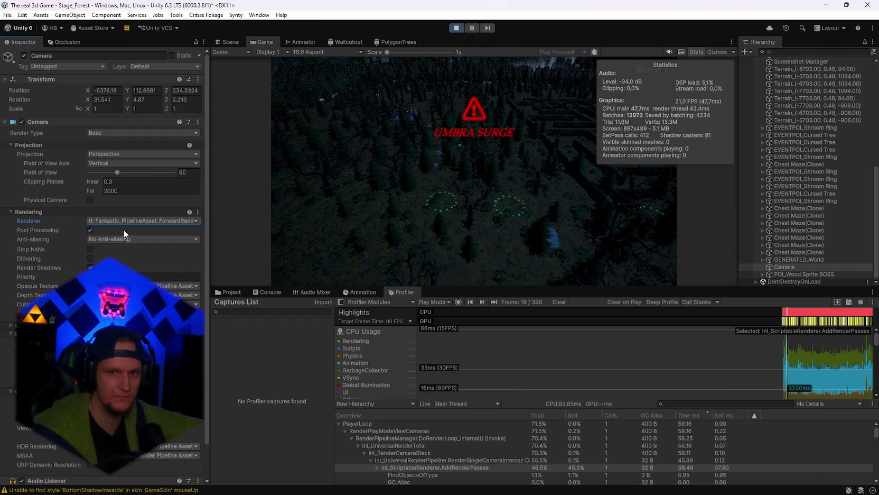
left_click(105, 220)
left_click(116, 232)
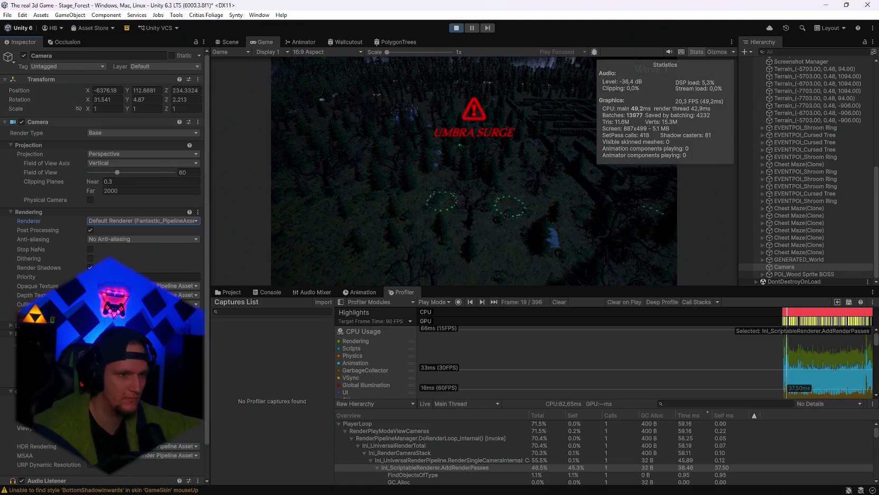
Step: Try the Camera's Opaque Texture options, leaving it on the pipeline setting
left_click(175, 285)
left_click(191, 296)
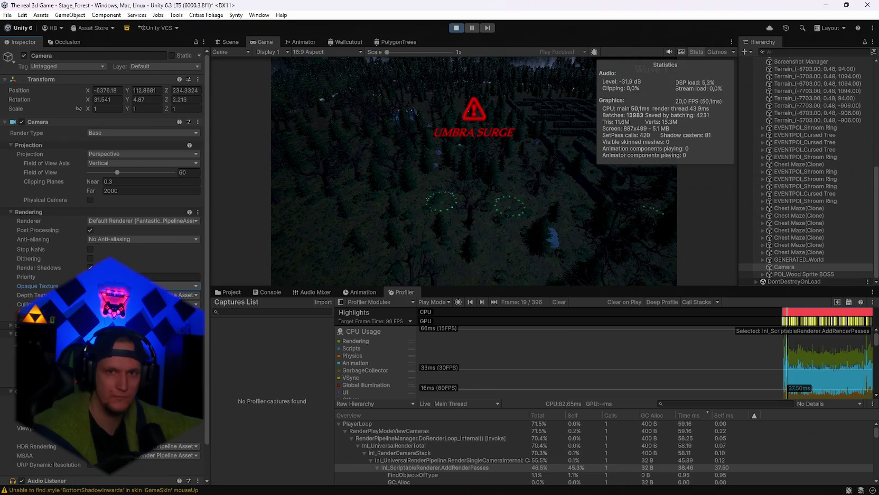
left_click(174, 286)
left_click(190, 312)
left_click(174, 286)
left_click(174, 295)
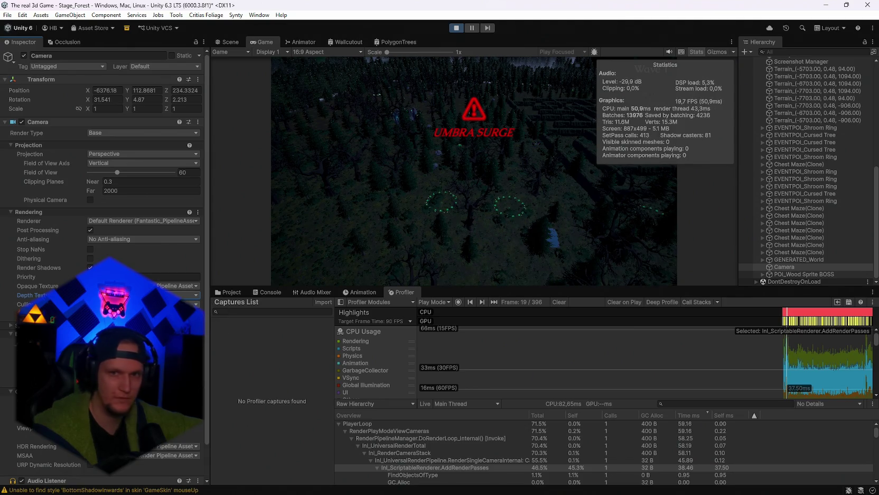
Step: Expand the Camera's Stack section and dismiss an option list without changes
scroll(143, 264, "down", 2)
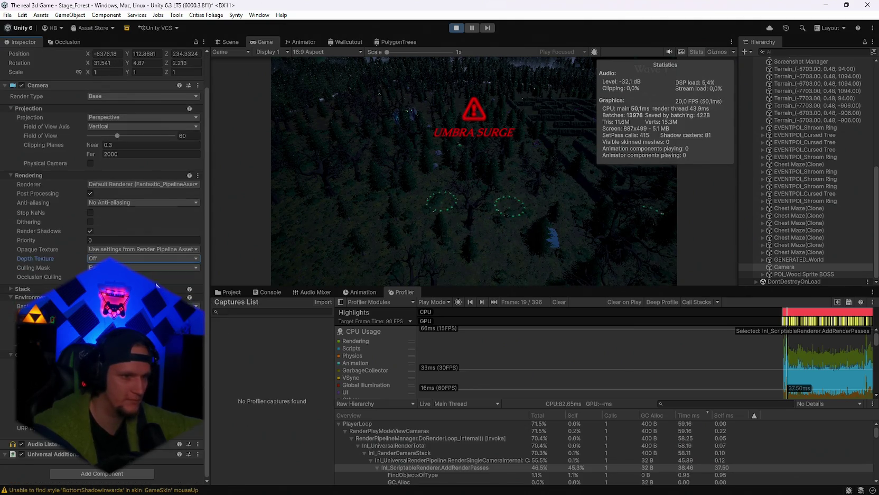
left_click(10, 288)
scroll(105, 265, "down", 2)
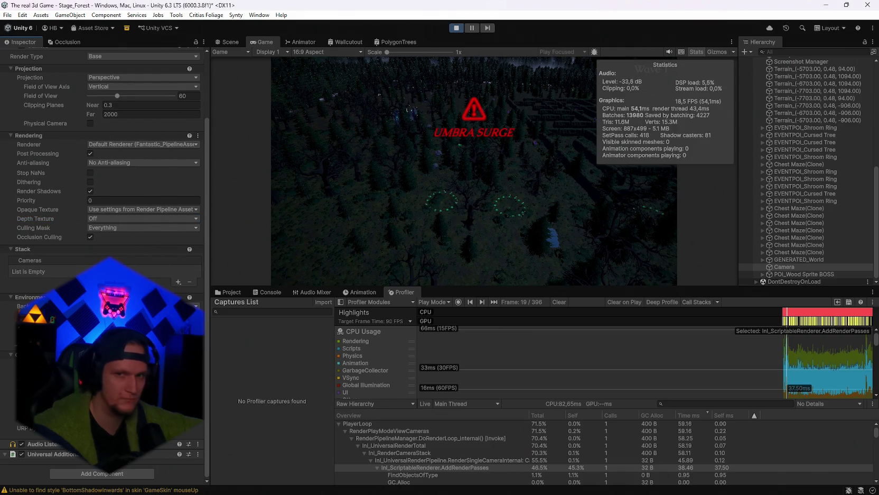
left_click(143, 144)
key("Escape")
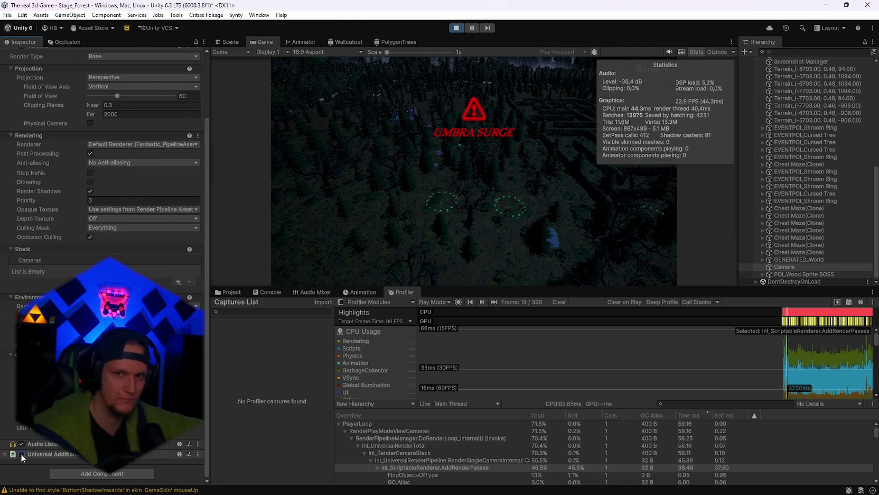
Step: Switch Render Type to Overlay and back to Base, and FOV Axis to Horizontal and back to Vertical
scroll(21, 452, "up", 3)
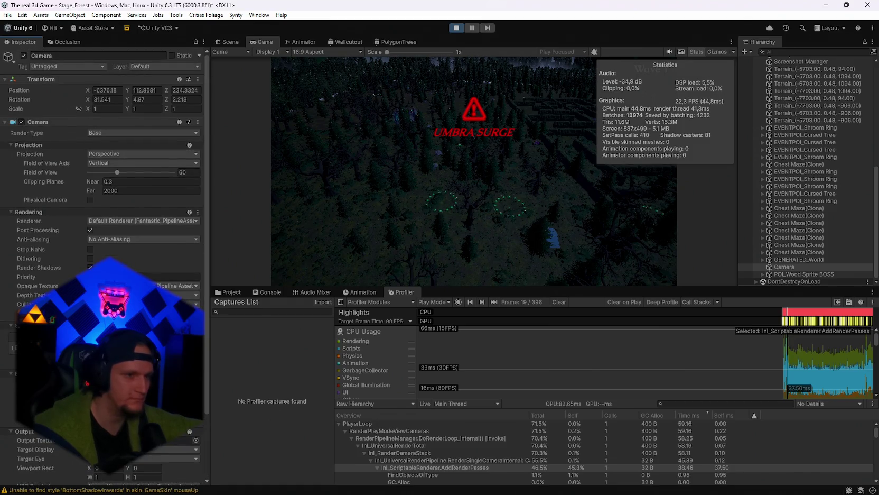
left_click(116, 133)
left_click(114, 153)
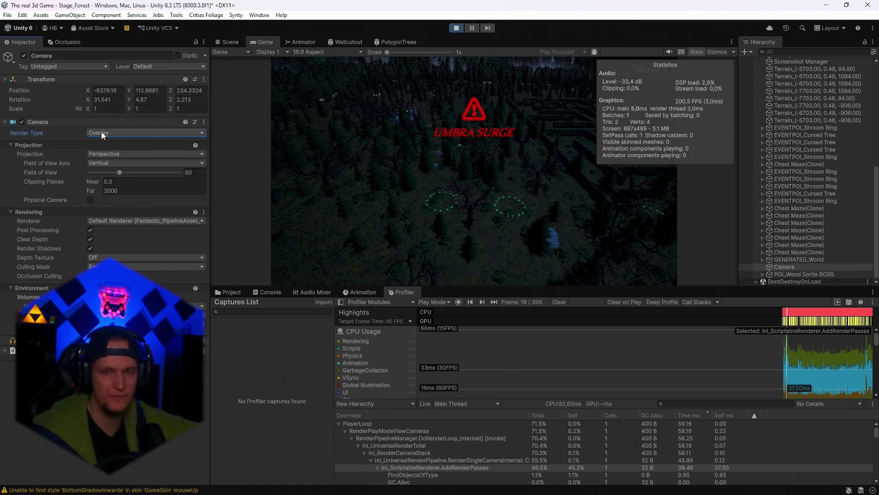
left_click(104, 132)
left_click(117, 144)
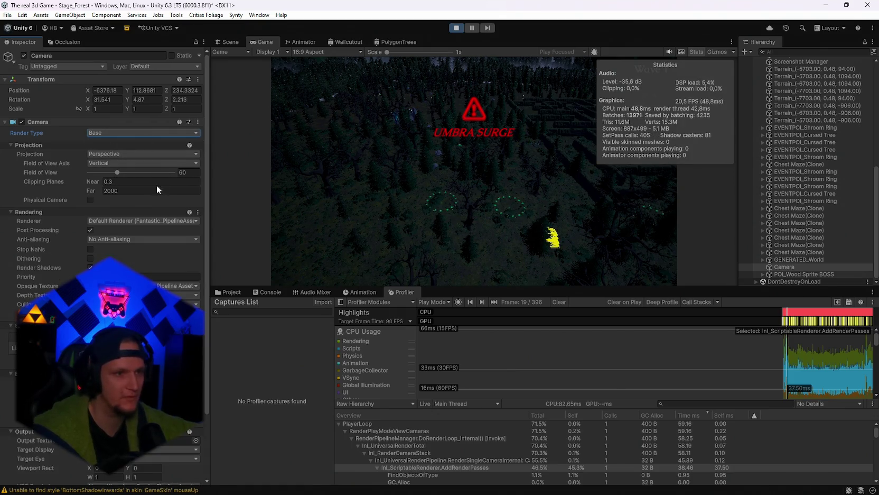
left_click(112, 164)
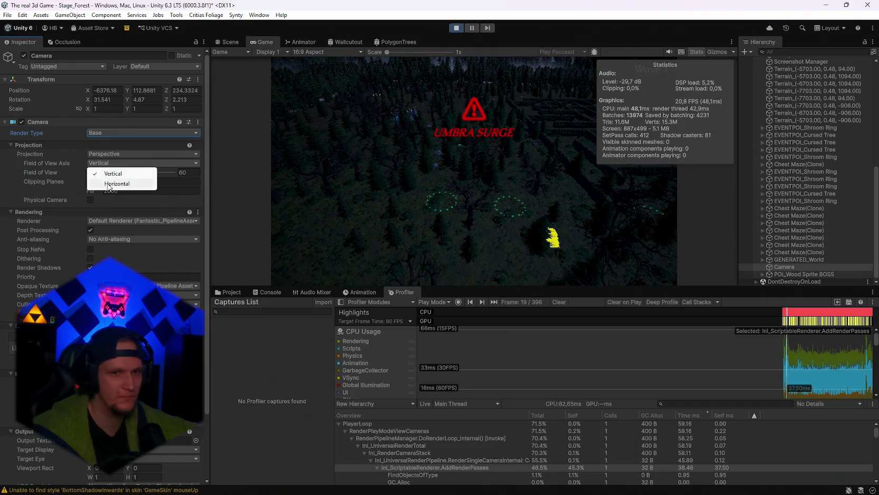
left_click(107, 183)
left_click(98, 163)
left_click(102, 173)
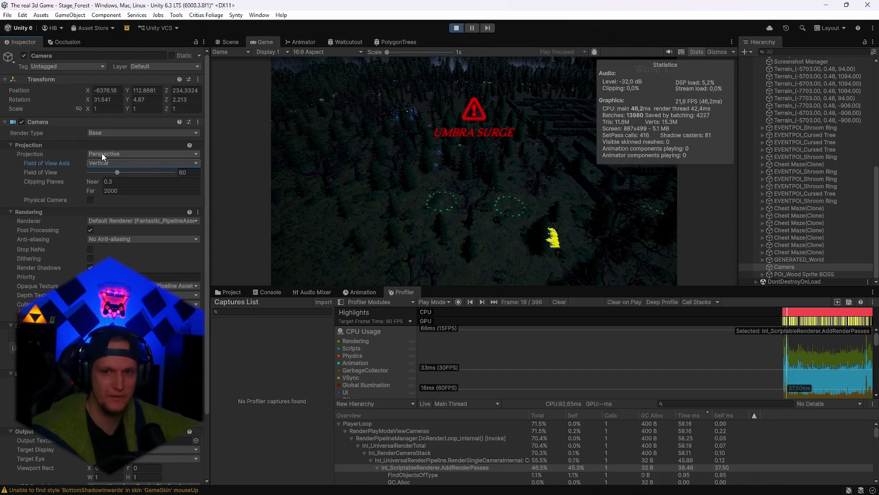
Step: Try orthographic projection with a larger size, then return to perspective with field of view 60.6
left_click(101, 153)
left_click(115, 175)
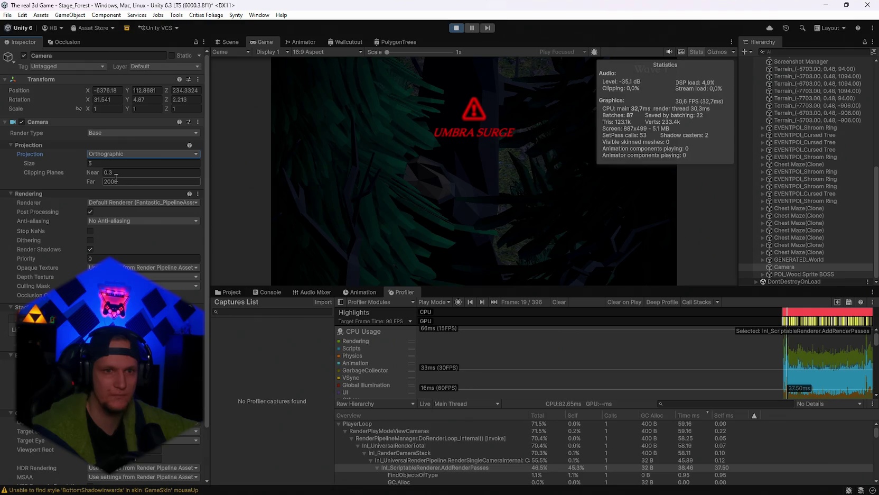
left_click_drag(81, 163, 107, 161)
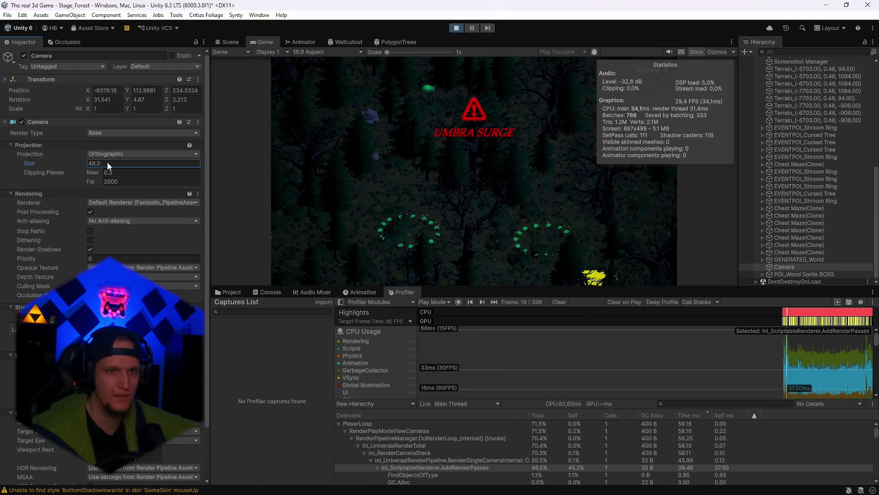
left_click(121, 153)
left_click(113, 159)
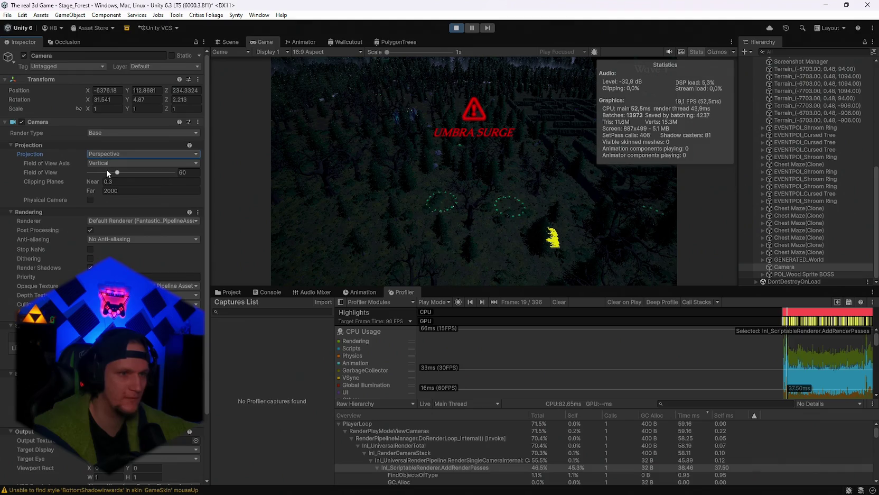
left_click_drag(110, 171, 118, 173)
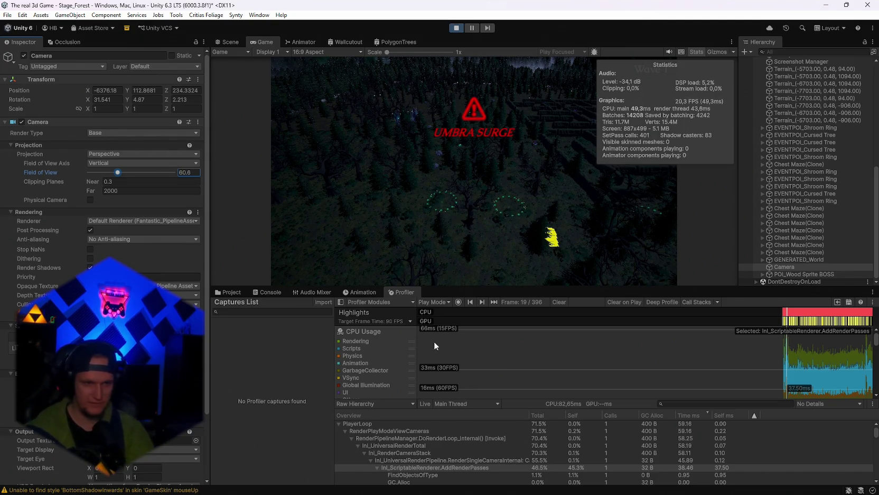
Step: Scroll down through the Profiler module charts and view the Global Illumination details
scroll(408, 364, "down", 10)
scroll(409, 367, "down", 2)
scroll(409, 367, "down", 3)
scroll(409, 368, "down", 2)
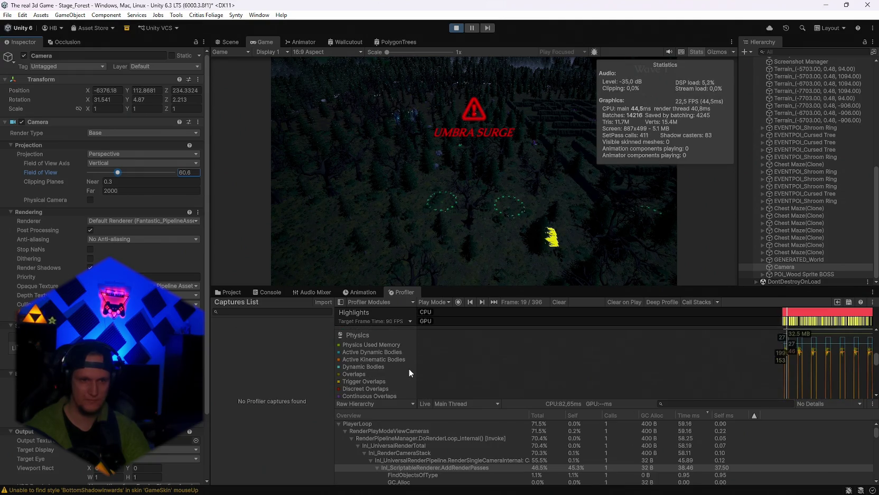
scroll(387, 356, "down", 3)
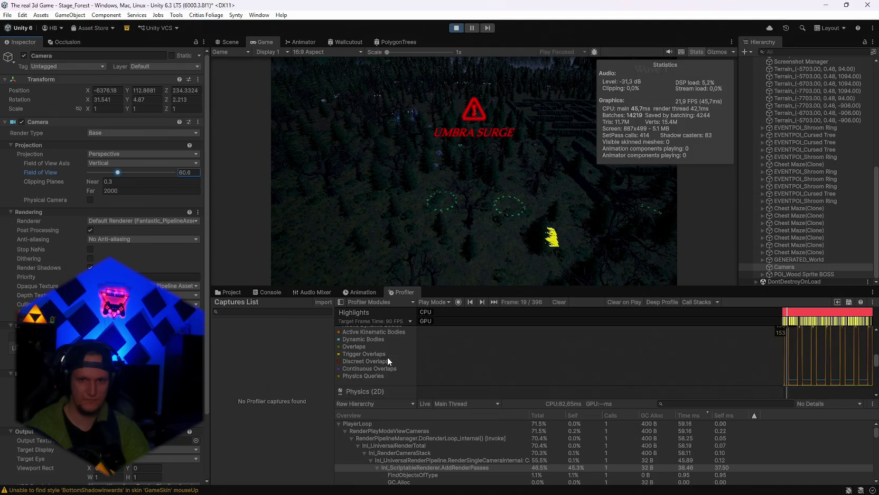
scroll(387, 356, "down", 3)
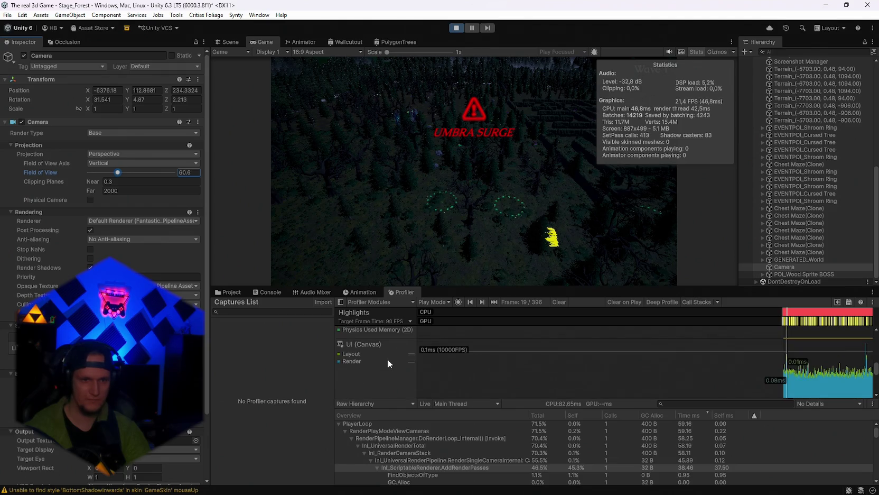
scroll(473, 360, "down", 3)
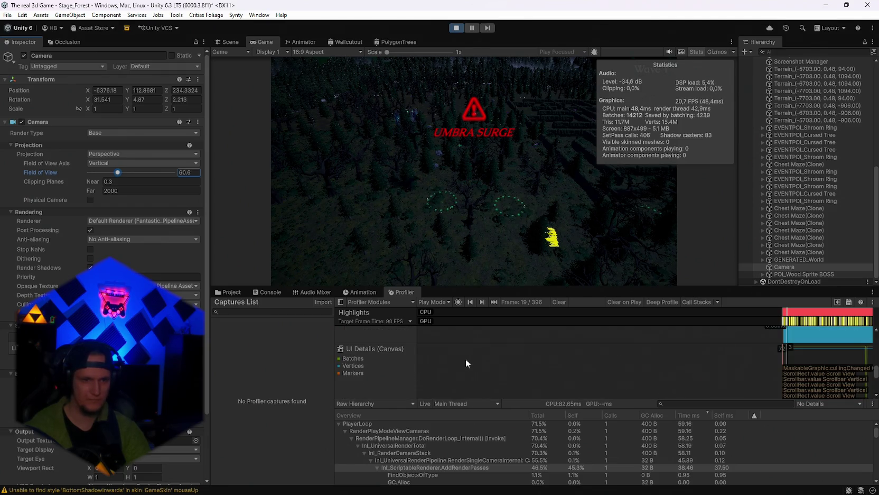
scroll(465, 358, "down", 2)
scroll(467, 359, "down", 2)
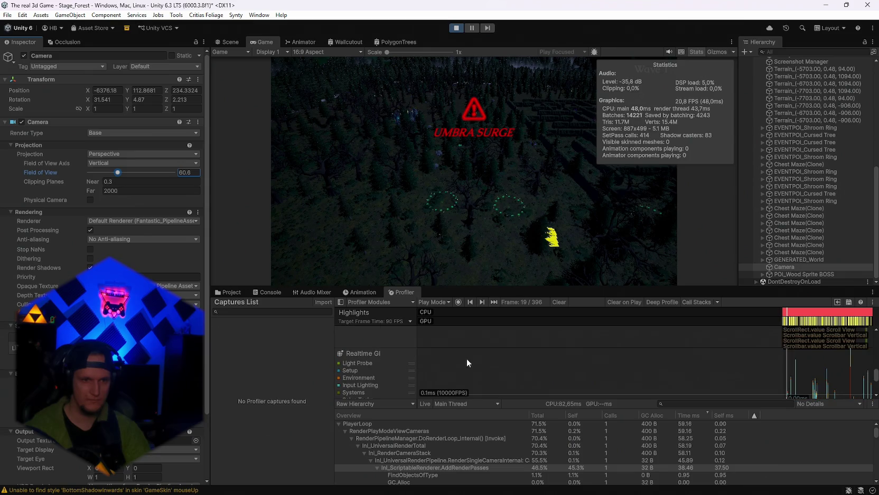
scroll(467, 359, "down", 2)
scroll(466, 359, "down", 2)
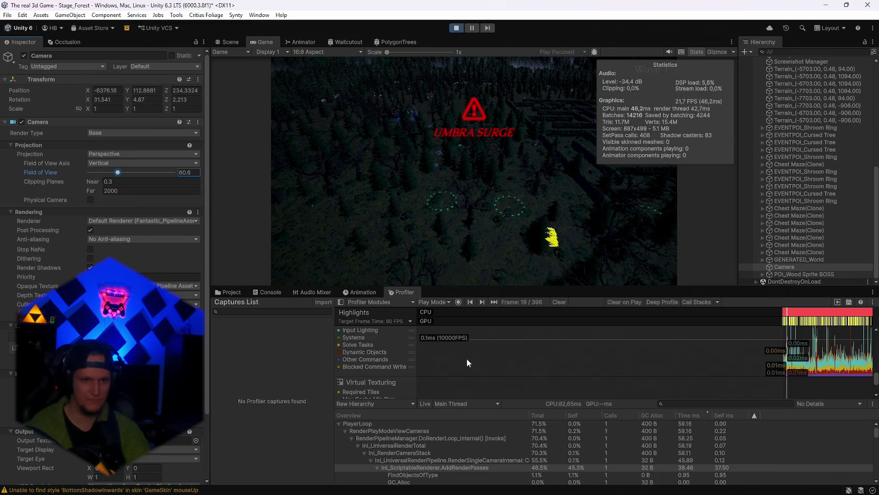
left_click(478, 363)
Step: View the Adaptive Performance and Virtual Texturing module details
scroll(439, 439, "down", 3)
scroll(440, 438, "up", 3)
scroll(501, 343, "down", 5)
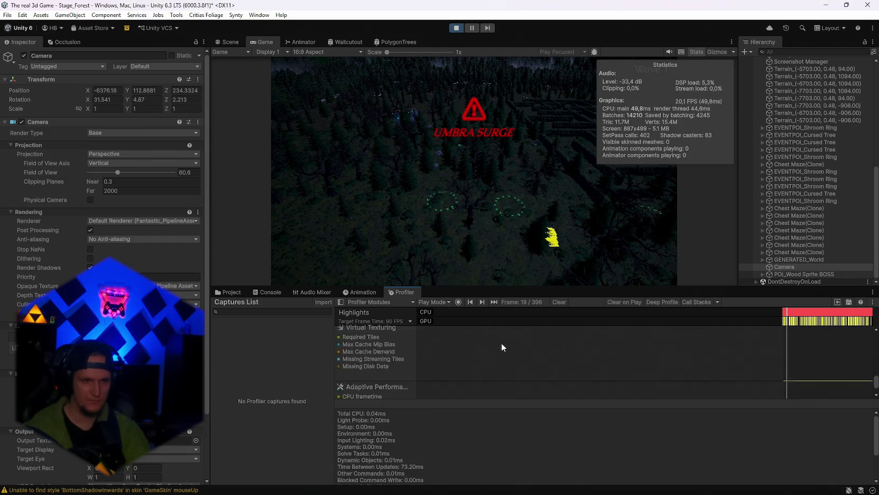
left_click(436, 366)
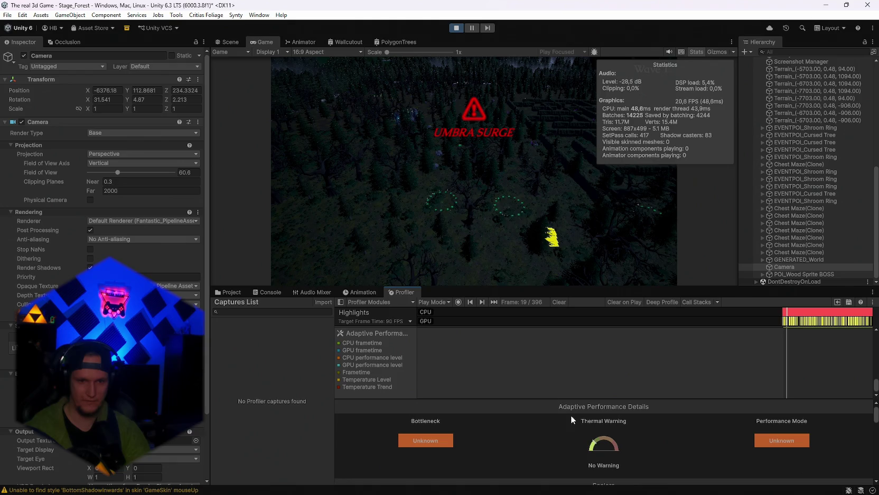
scroll(533, 378, "up", 3)
left_click(482, 348)
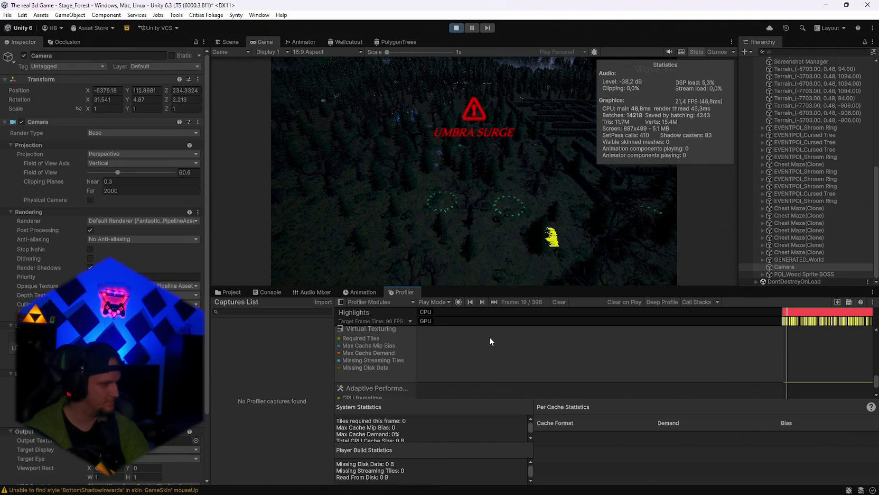
Step: Return to the CPU Usage hierarchy, toggle the Scripts category, and make the Profiler taller
scroll(490, 338, "up", 1)
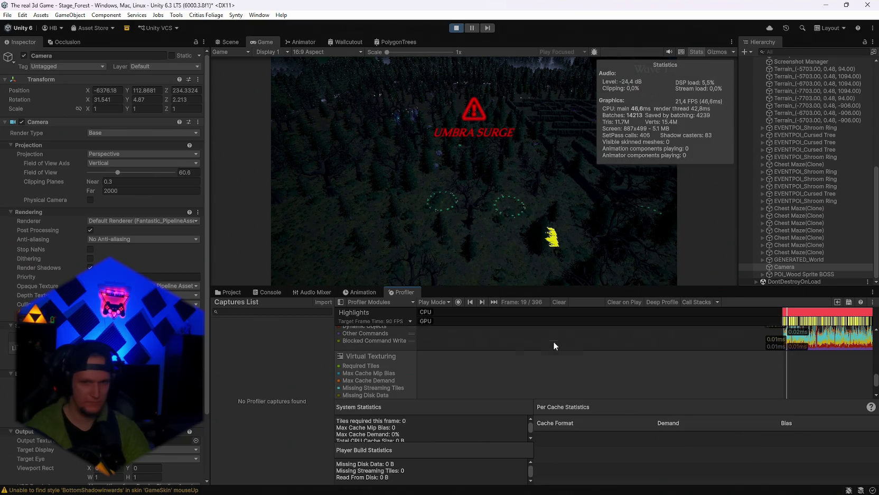
scroll(553, 341, "up", 3)
scroll(557, 346, "up", 5)
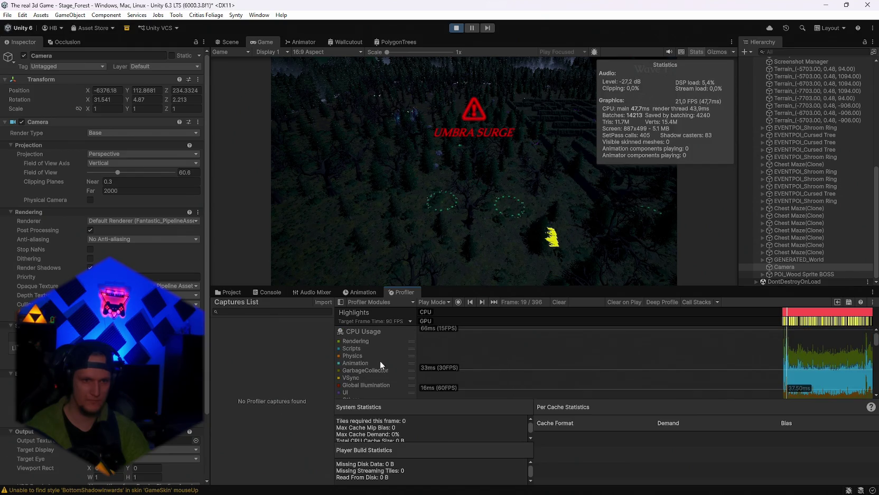
left_click(349, 353)
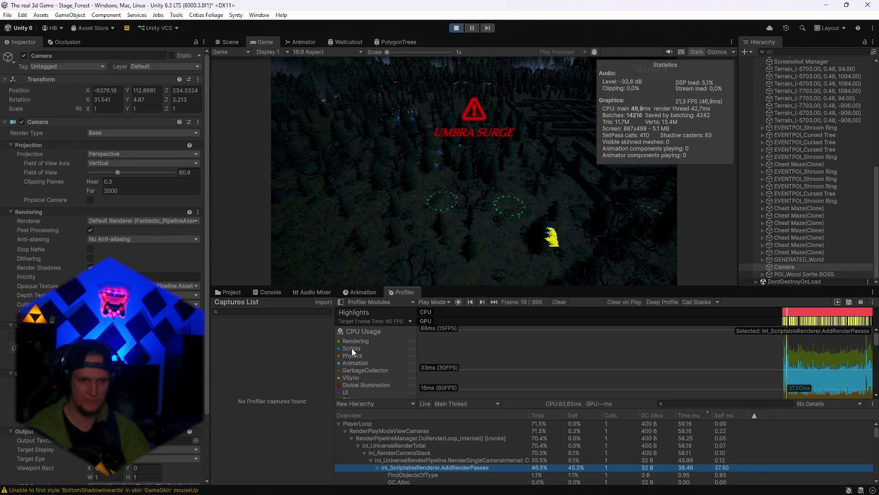
left_click(351, 352)
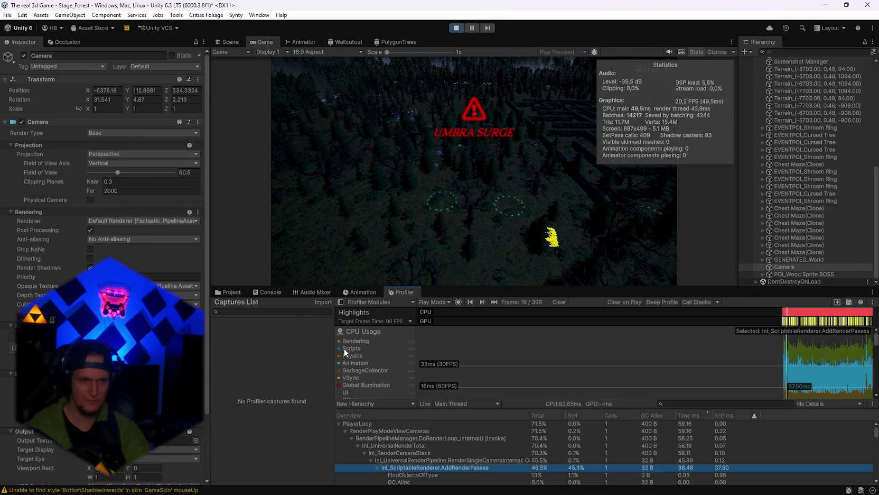
scroll(561, 355, "down", 2)
scroll(561, 356, "up", 2)
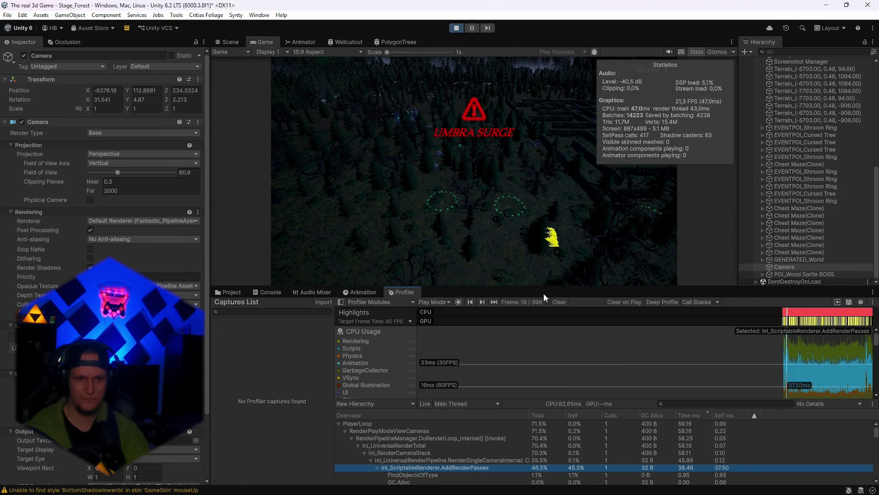
left_click_drag(542, 289, 550, 220)
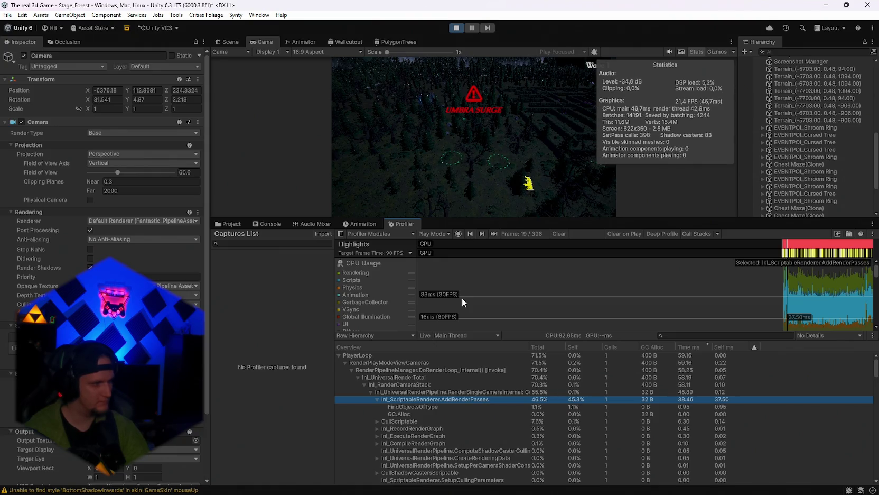
Step: Open the Console and clear it three times, leaving only heightmap-resolution neighbour warnings
left_click(270, 224)
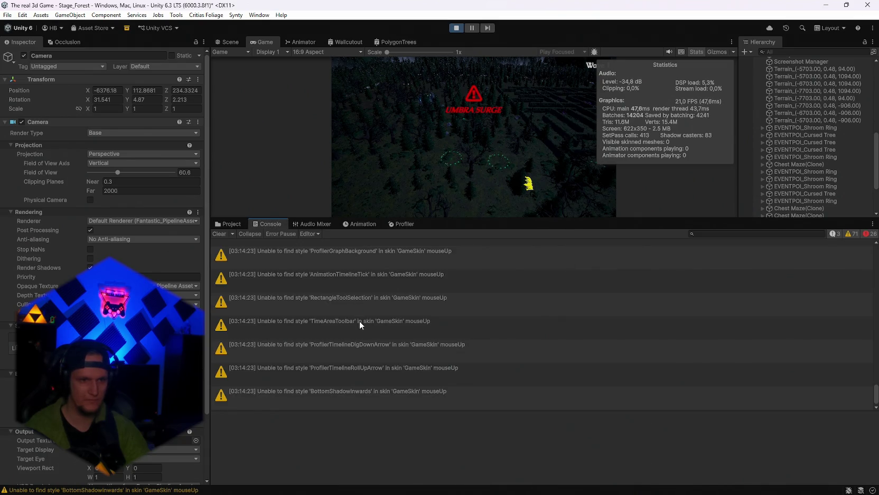
scroll(359, 321, "up", 4)
left_click(219, 234)
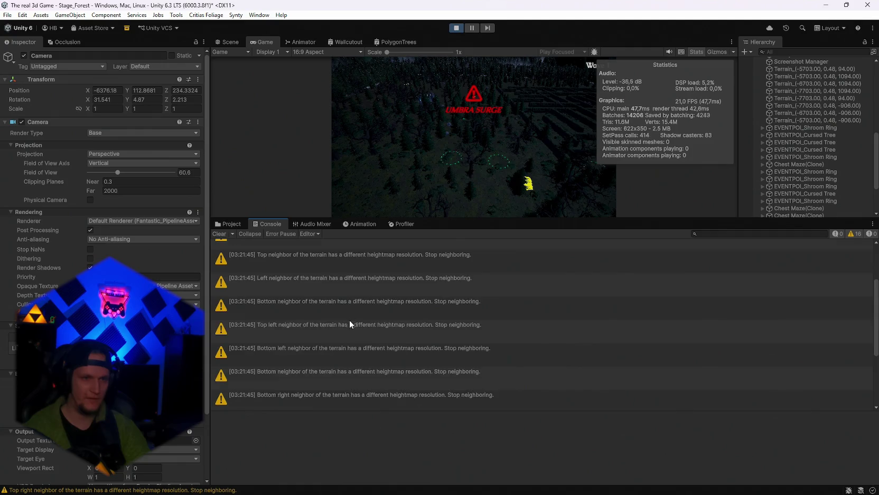
left_click(219, 234)
left_click(218, 233)
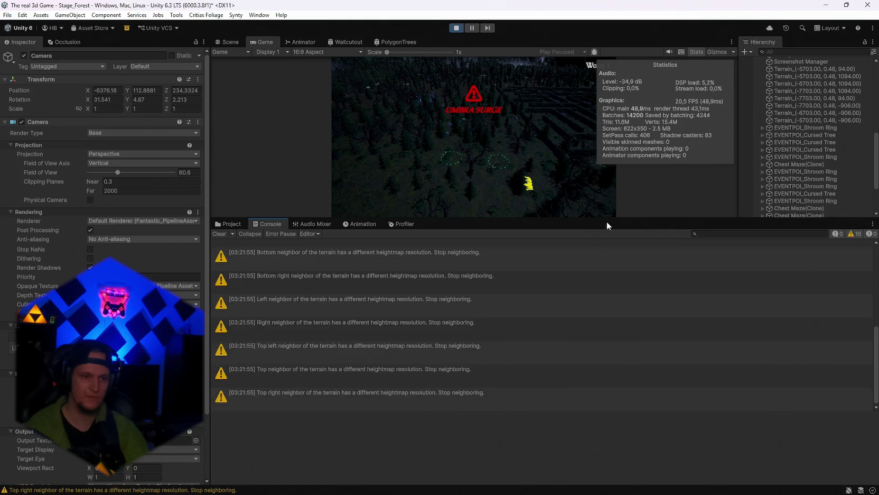
scroll(797, 154, "down", 2)
scroll(796, 154, "up", 10)
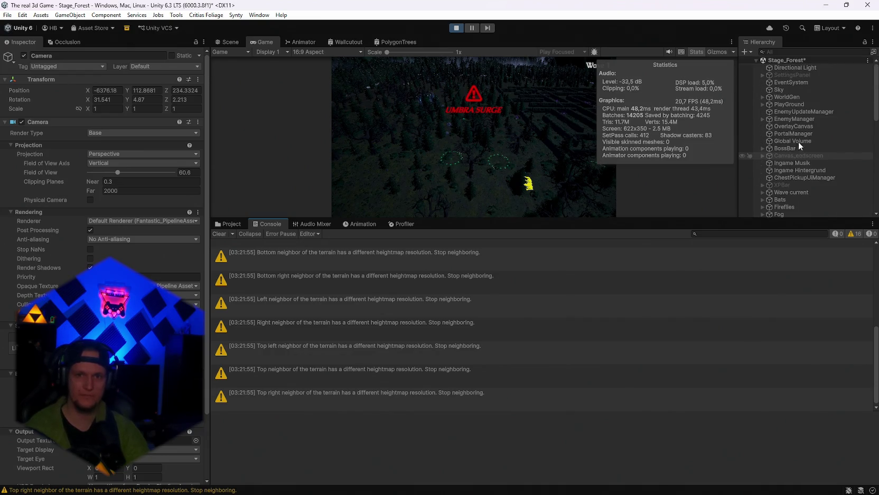
Step: Deactivate the Ground terrain, clear the Console, then reactivate Ground
scroll(805, 133, "down", 5)
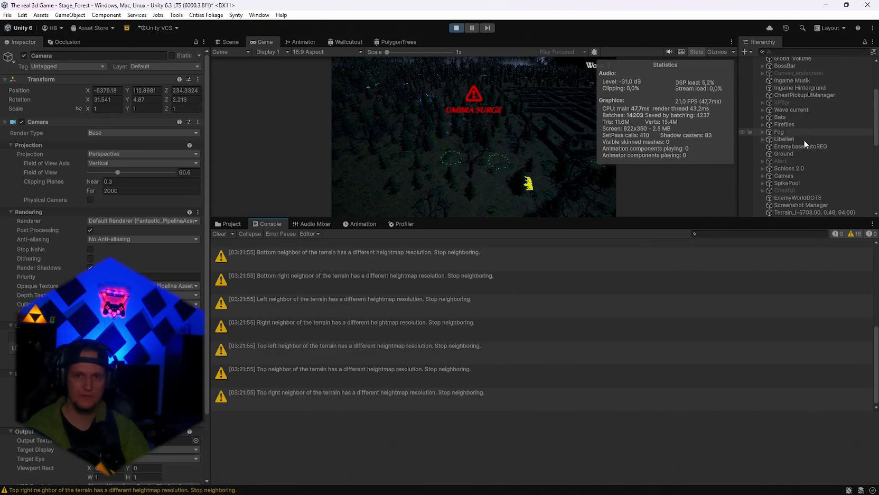
left_click(786, 158)
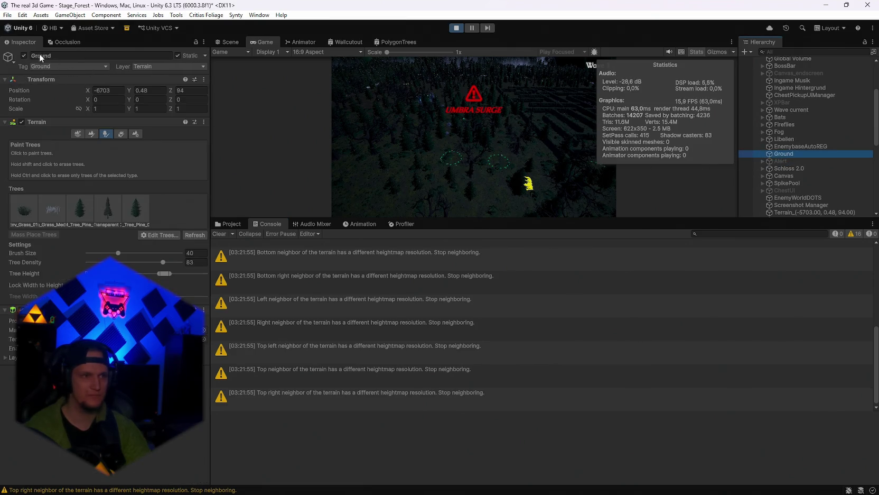
left_click(23, 55)
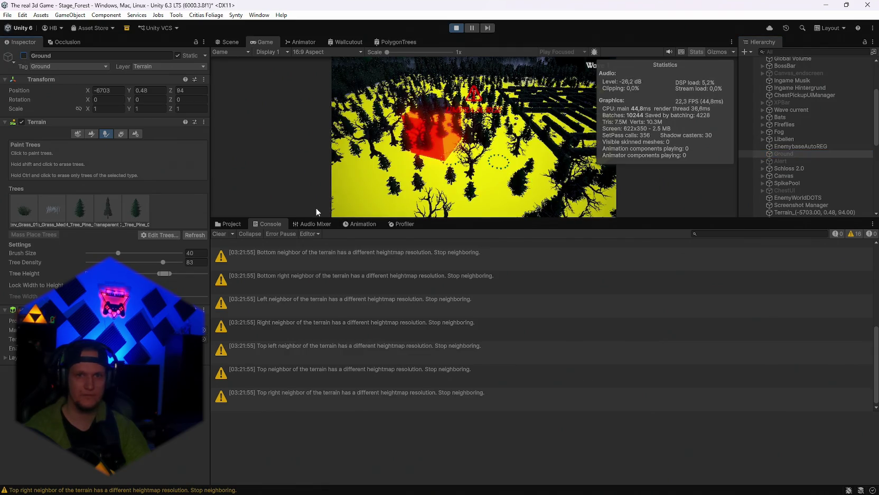
left_click(216, 234)
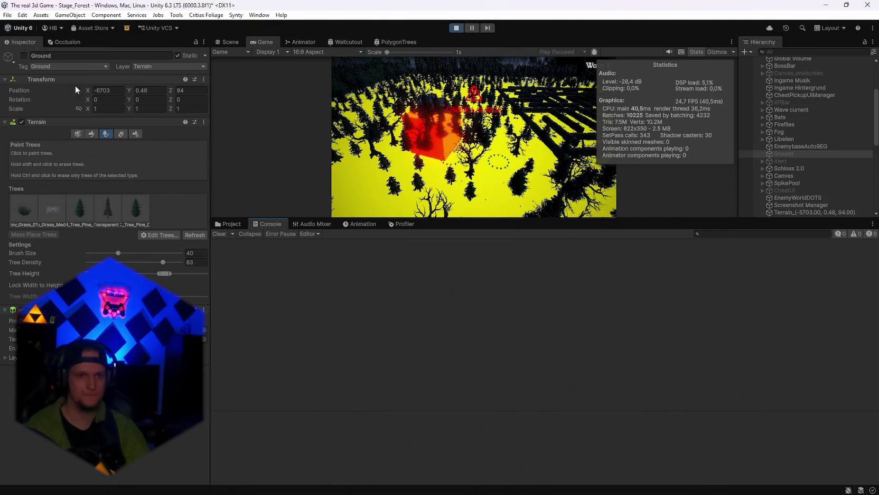
left_click(24, 56)
Step: Clear the Console, browse the Stage_Forest prefabs in the Project window, then show the Profiler again
left_click(220, 233)
left_click(228, 224)
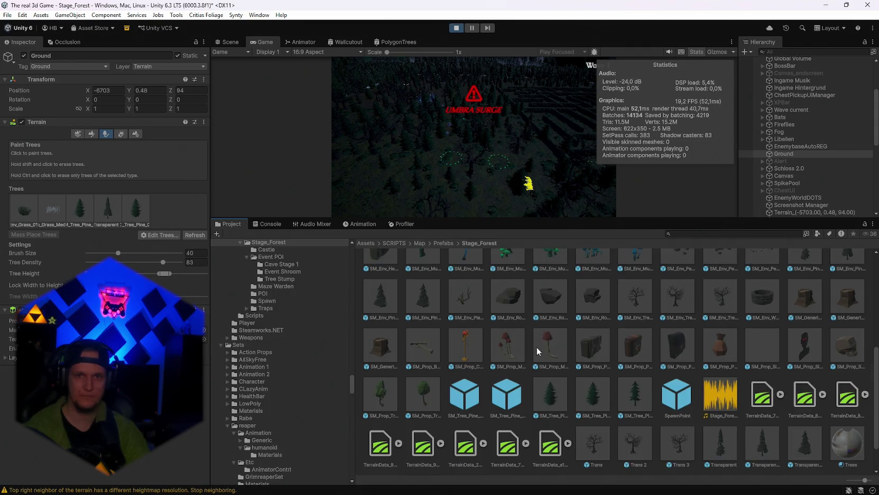
scroll(687, 391, "down", 2)
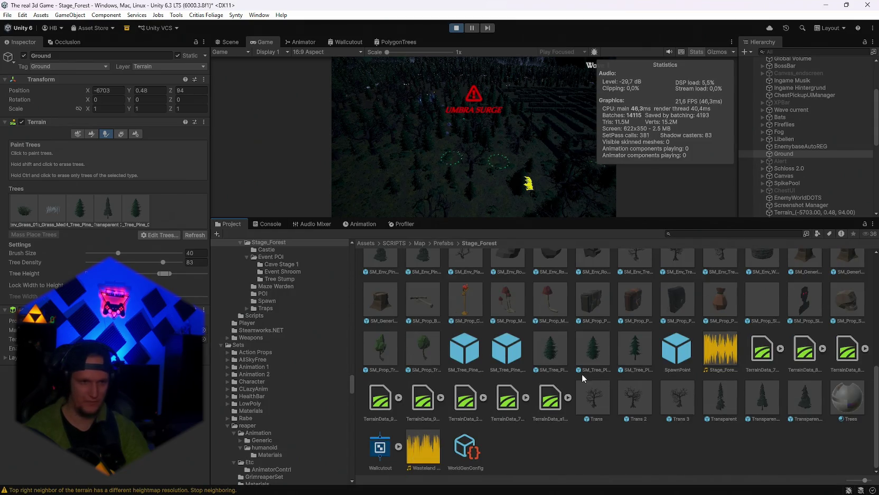
scroll(685, 390, "up", 1)
left_click(397, 224)
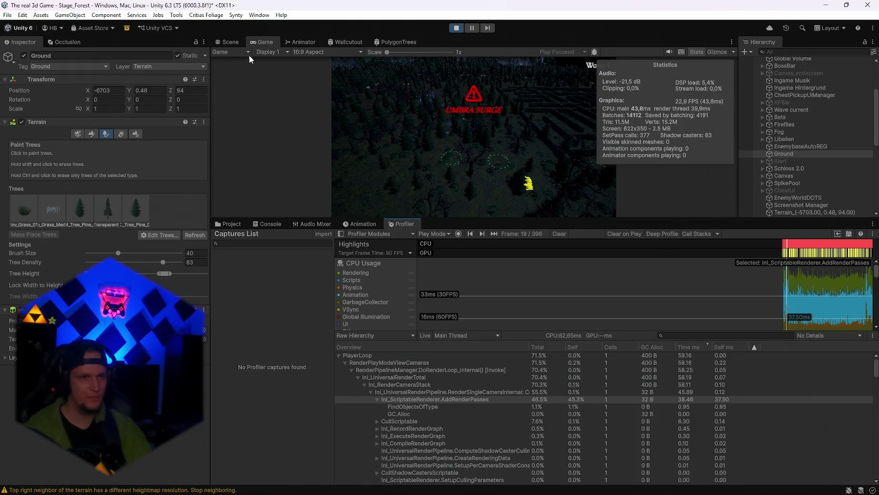
left_click(259, 15)
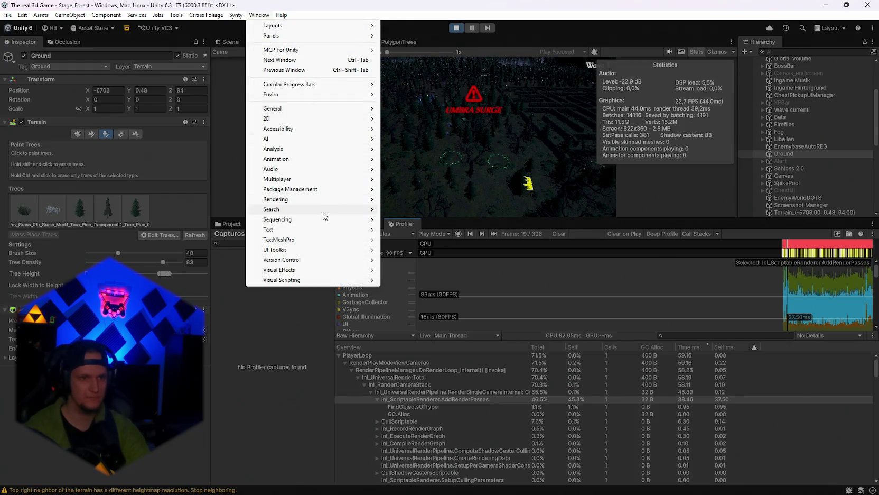
Step: Open the Frame Debugger from Window > Analysis, reposition it, and enable frame capture
mouse_move(327, 153)
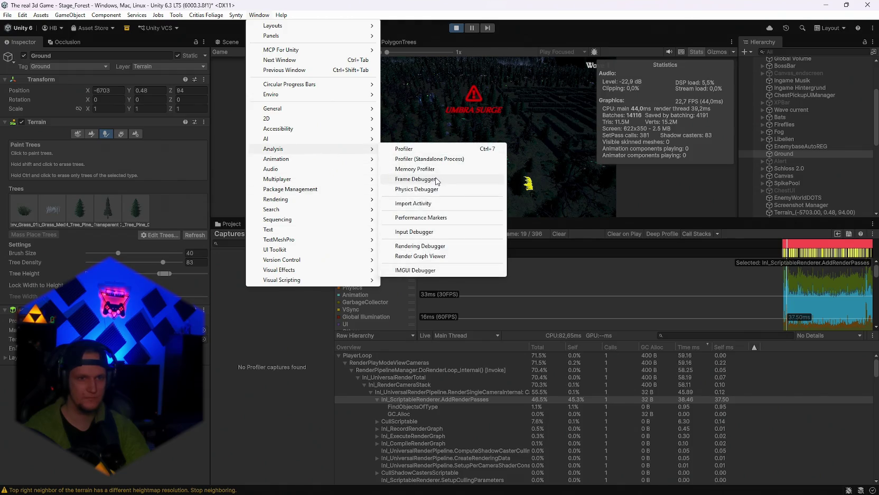
left_click(437, 179)
mouse_move(159, 67)
left_mouse_down()
mouse_move(300, 106)
mouse_move(347, 274)
mouse_move(386, 162)
mouse_move(268, 115)
mouse_move(296, 103)
left_mouse_up()
left_click(171, 128)
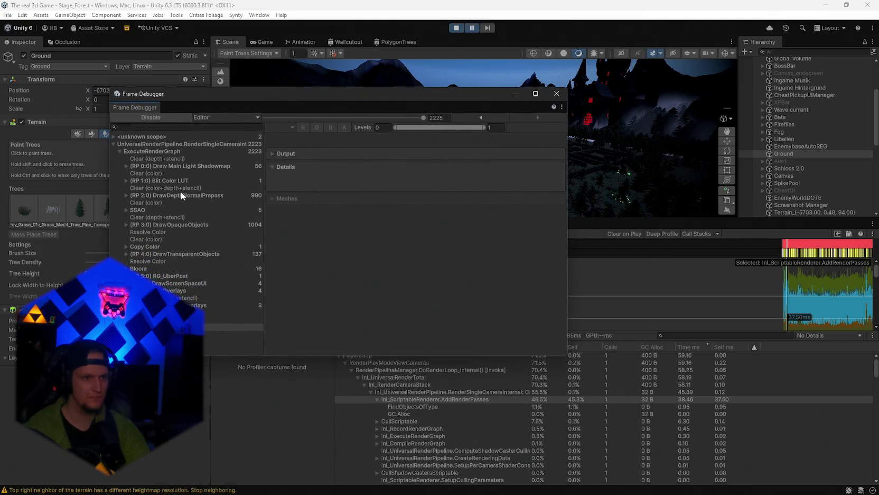
Step: Select the ExecuteRenderGraph event and take a screen snip of the Frame Debugger
left_click(166, 151)
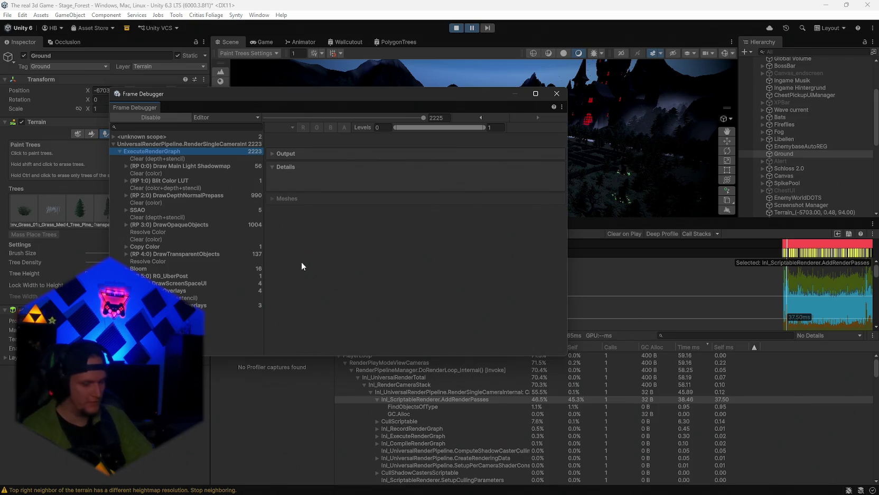
left_click(96, 93)
key("super+shift+s")
mouse_move(78, 90)
left_mouse_down()
mouse_move(484, 340)
mouse_move(572, 370)
left_mouse_up()
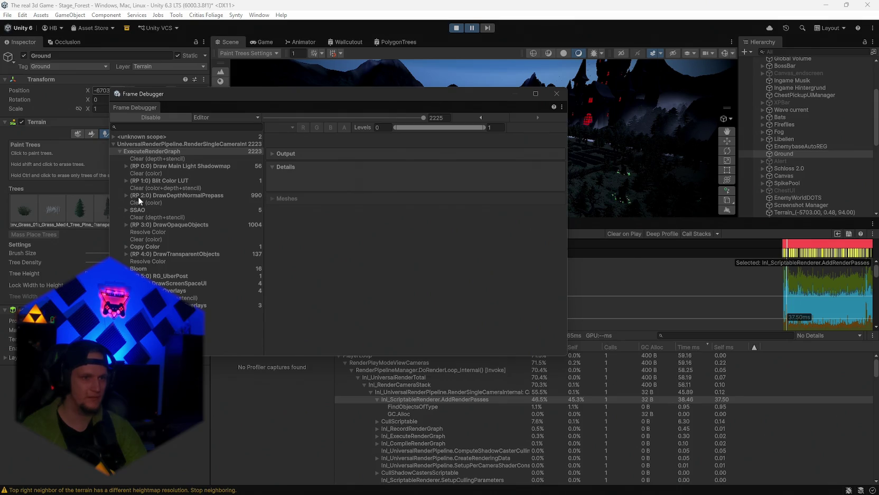
Step: Expand DrawDepthNormalPrepass down to the QuadTreeBatchNode.Render mesh draws under RenderLoop.Draw
left_click(124, 195)
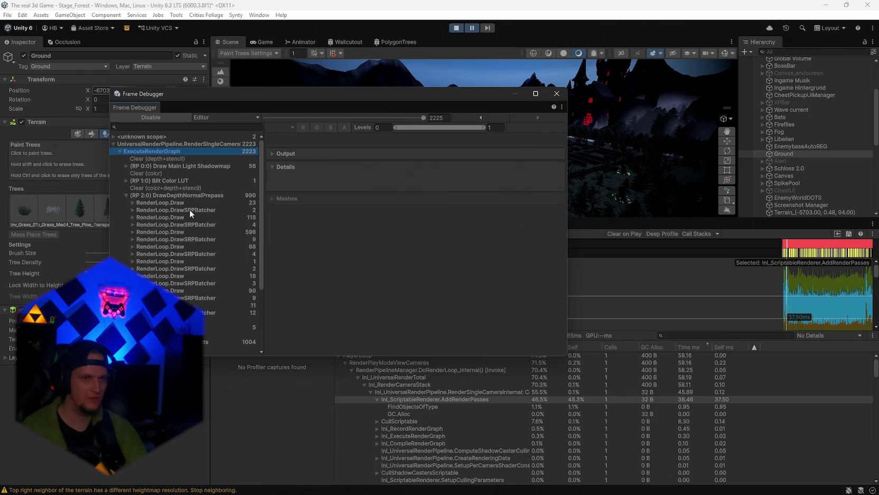
left_click_drag(264, 95, 405, 98)
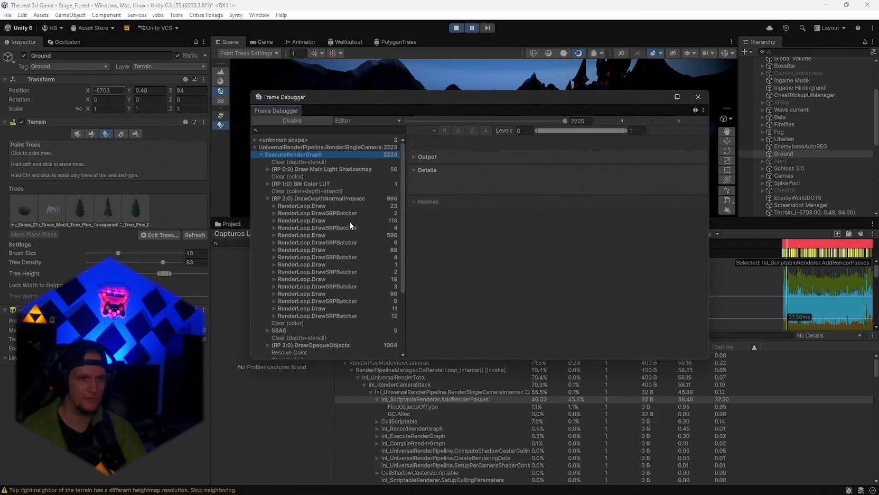
left_click(273, 206)
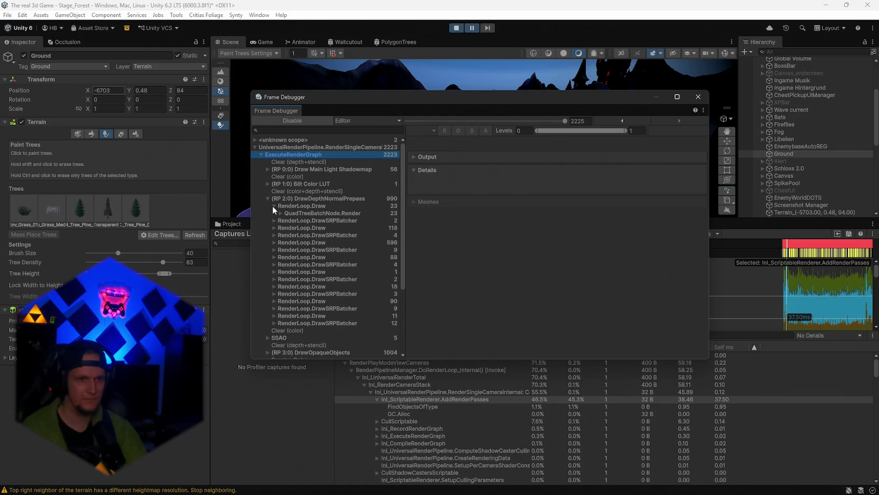
left_click(281, 212)
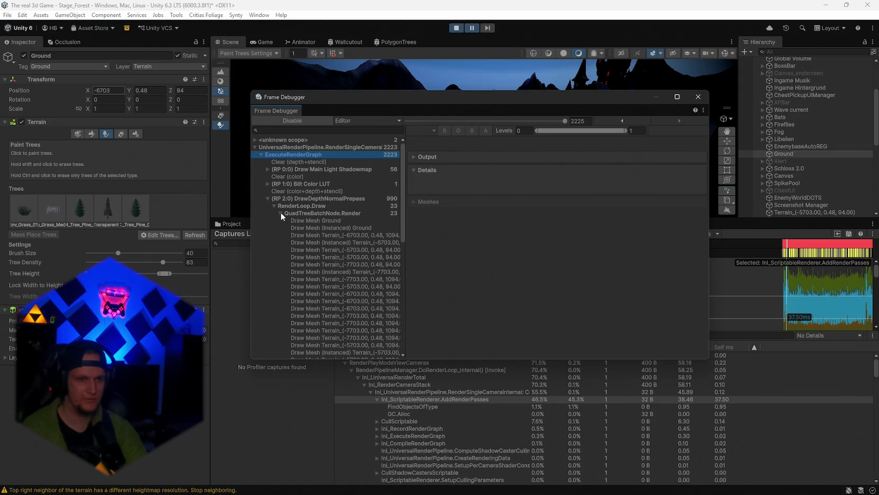
scroll(311, 232, "down", 2)
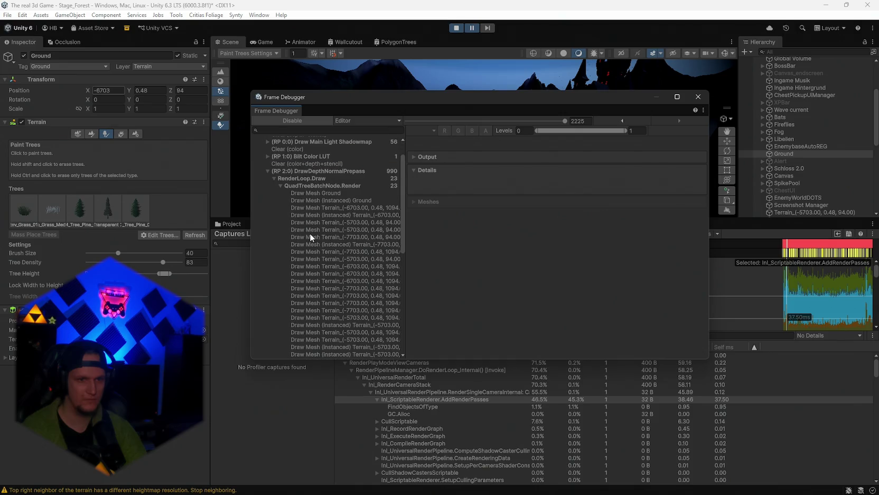
scroll(310, 234, "up", 1)
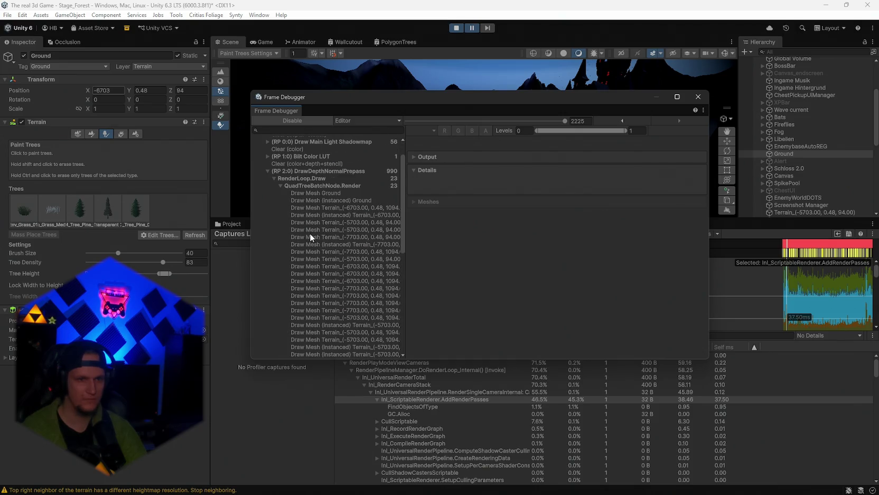
Step: Collapse the RenderLoop.Draw group and scroll through the remaining prepass events
left_click(274, 178)
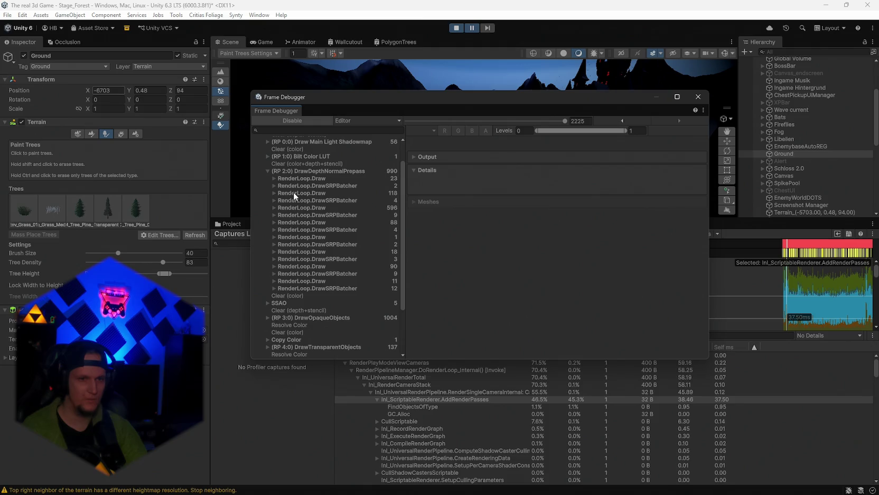
scroll(303, 203, "down", 2)
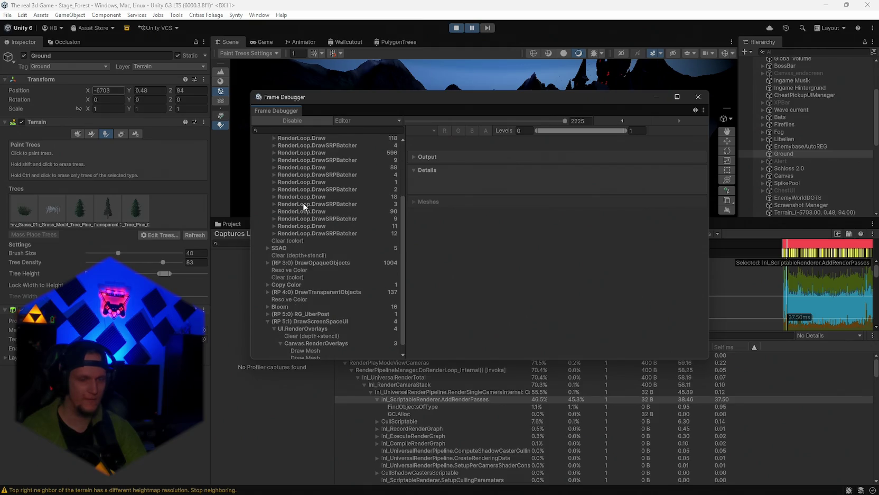
scroll(303, 202, "down", 1)
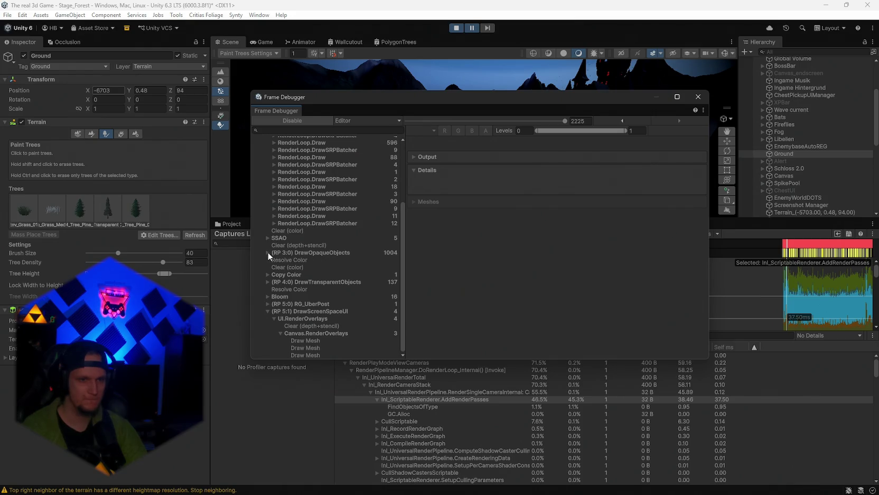
scroll(272, 252, "up", 3)
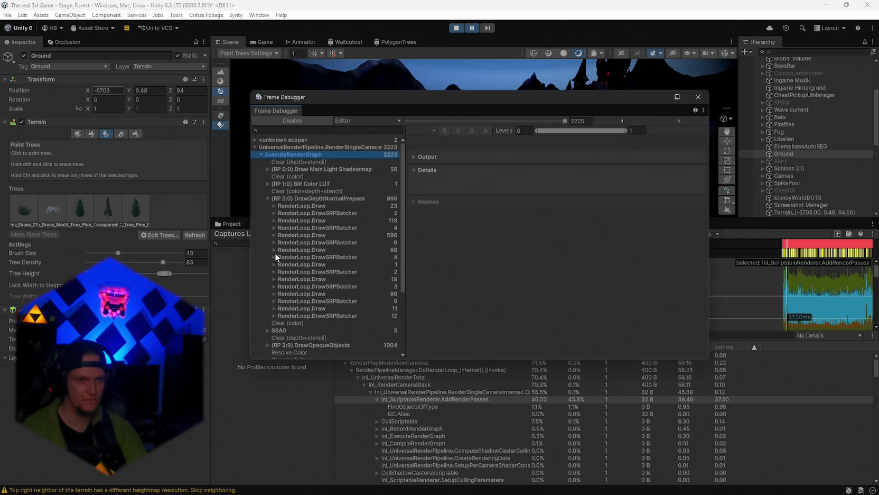
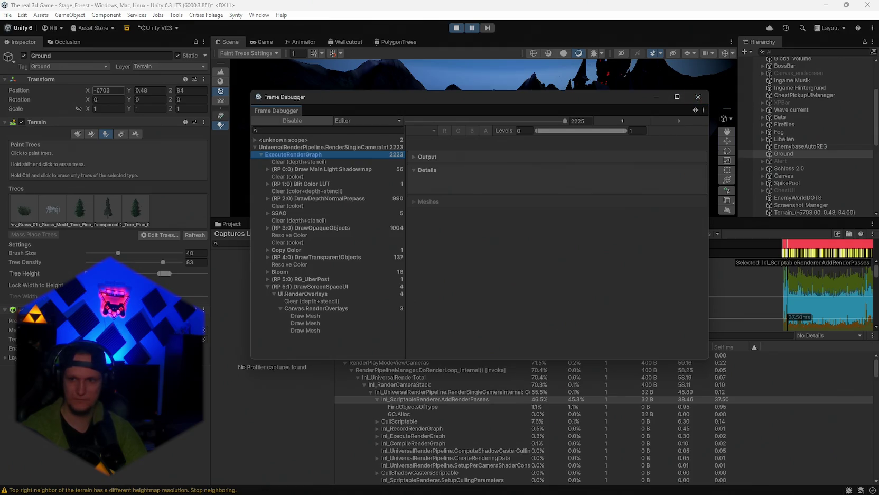
Step: Close the Frame Debugger, then select Global Volume and open its Main Volume profile
left_click(698, 97)
scroll(820, 151, "up", 5)
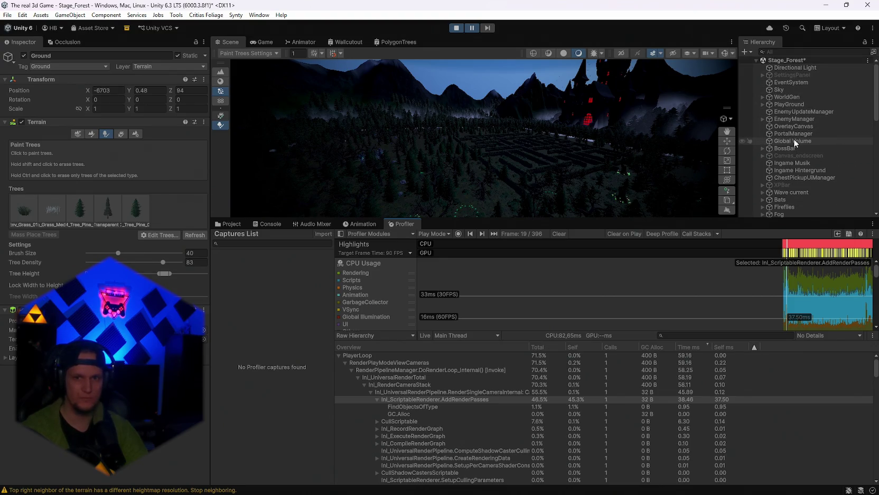
left_click(794, 140)
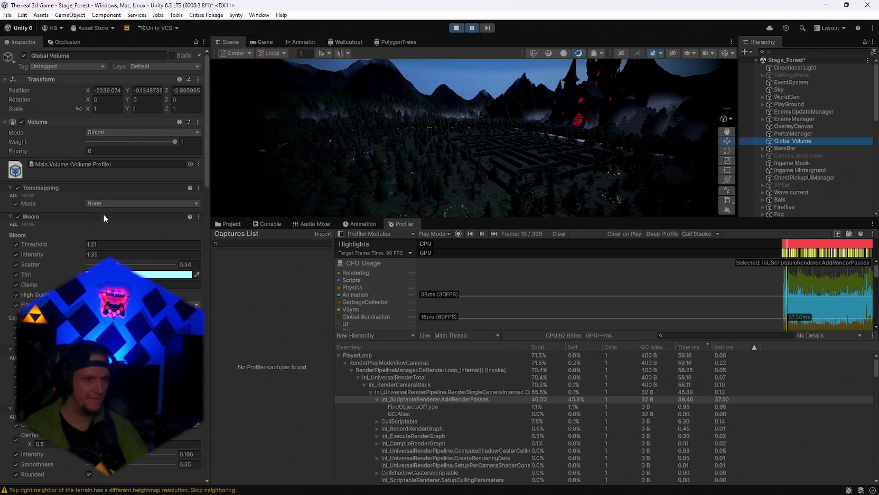
left_click(91, 163)
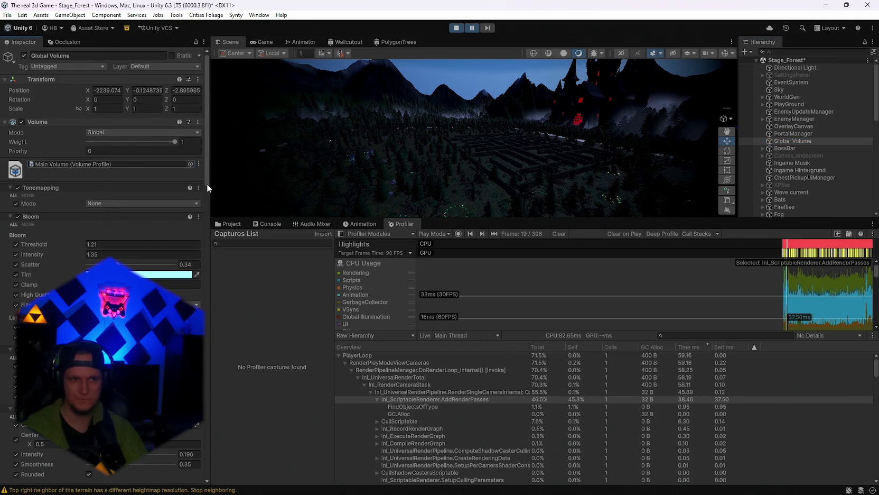
left_click(462, 273)
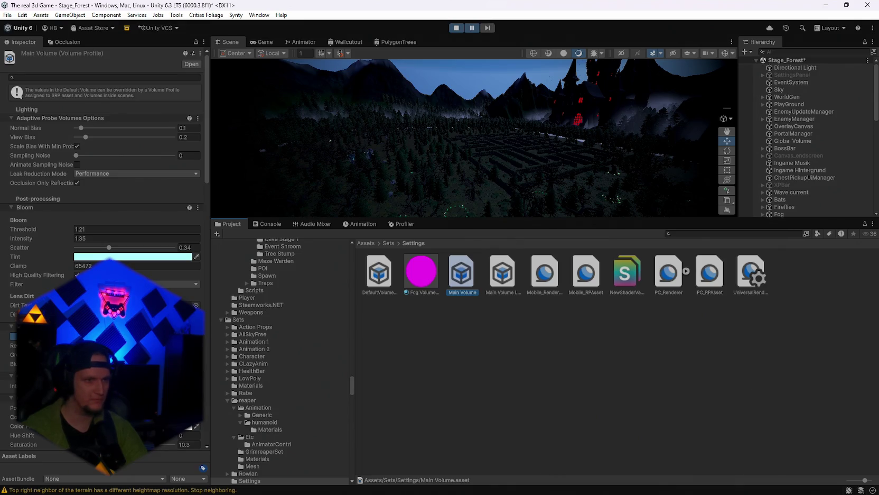
Step: Search the project for 'pipel' and open the Beautiful_Pipeline Asset settings
left_click(750, 233)
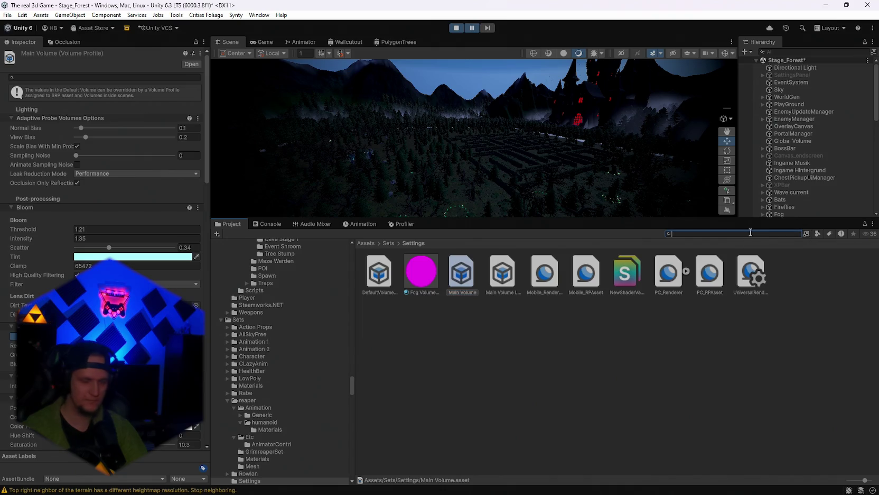
type("pipe")
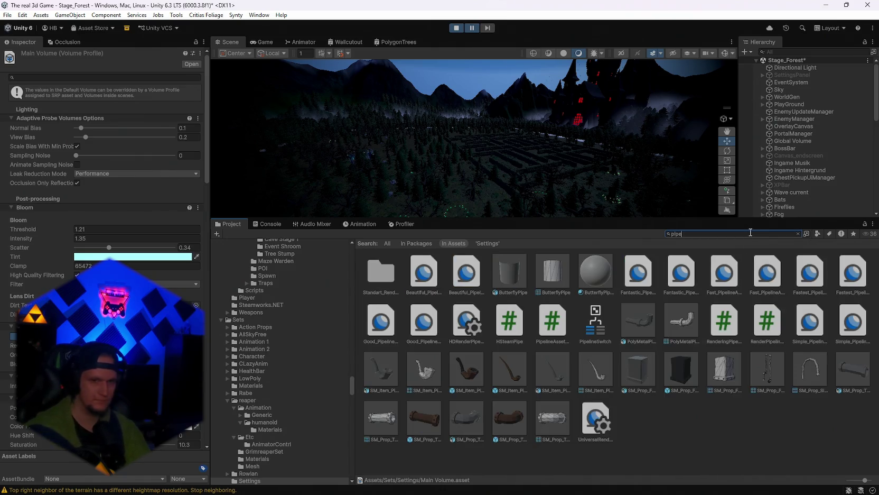
type("l")
left_click(421, 283)
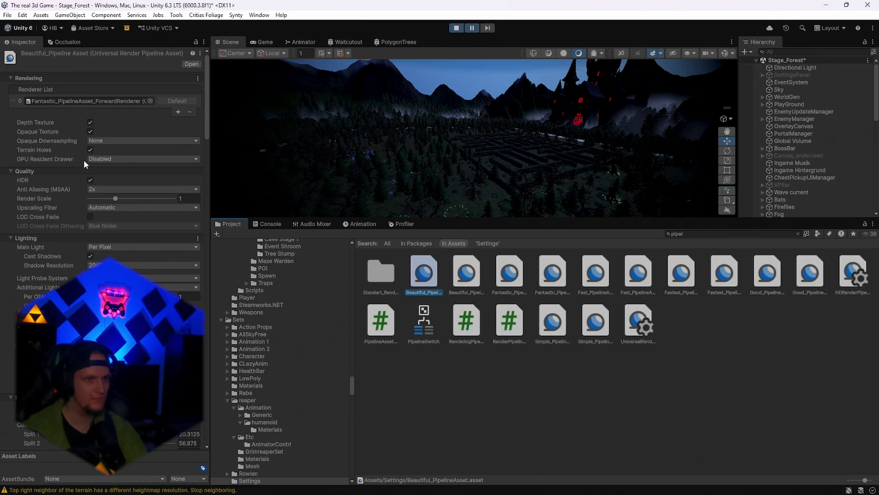
mouse_move(36, 132)
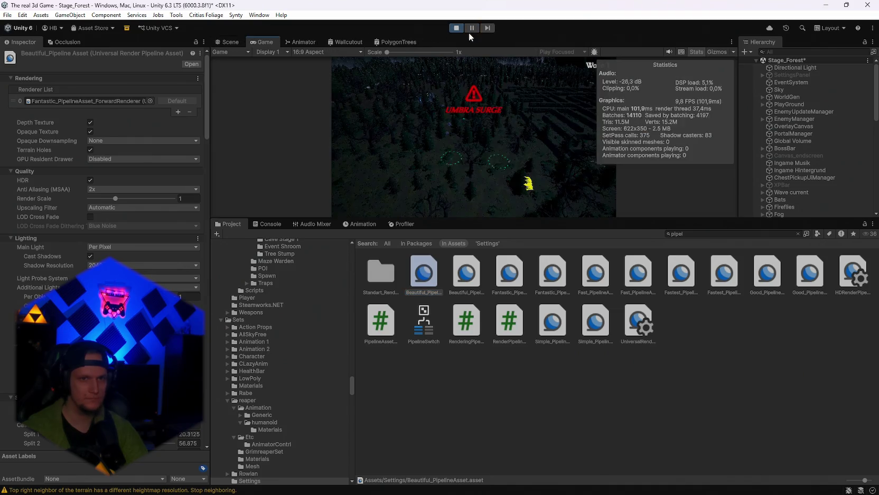
left_click(91, 132)
left_click(90, 133)
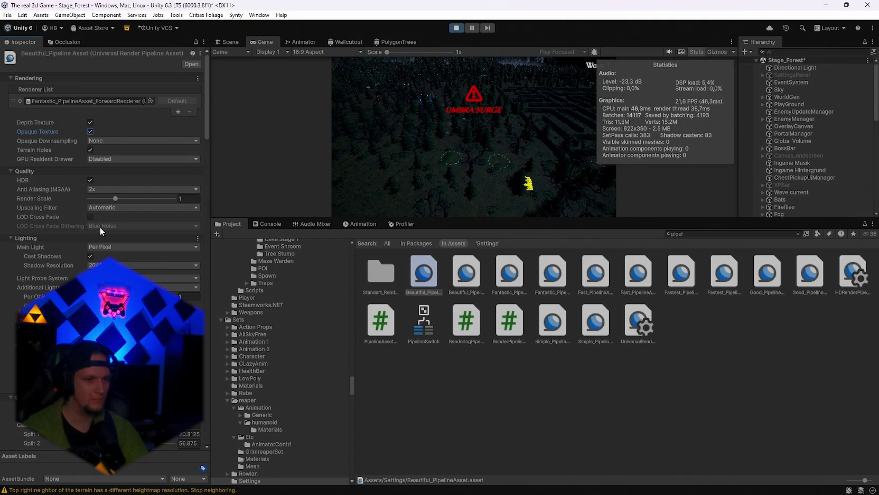
scroll(99, 227, "down", 2)
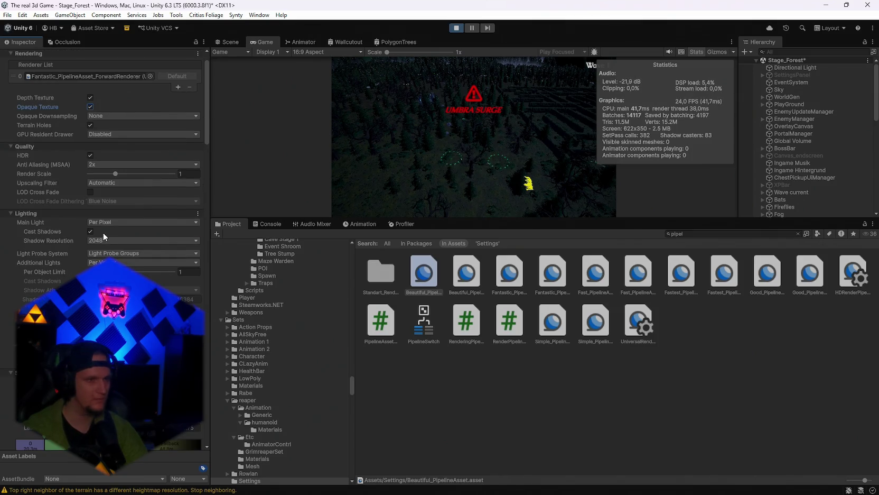
scroll(132, 224, "down", 20)
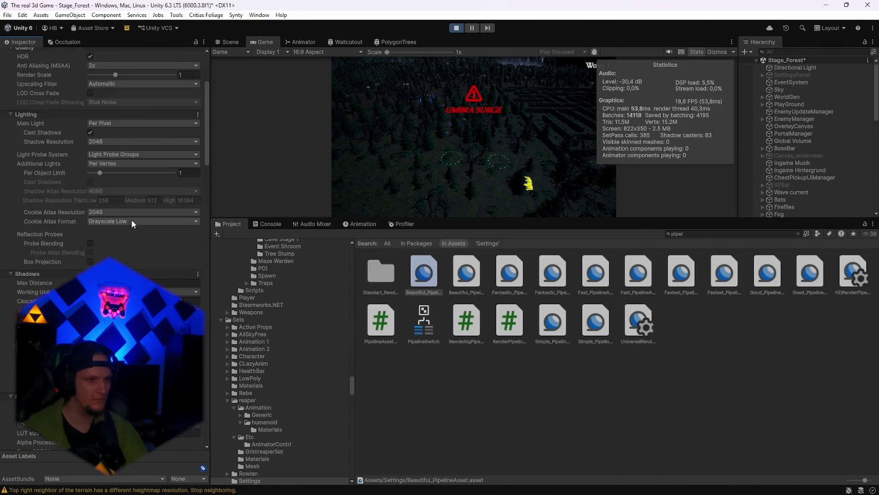
scroll(132, 223, "down", 20)
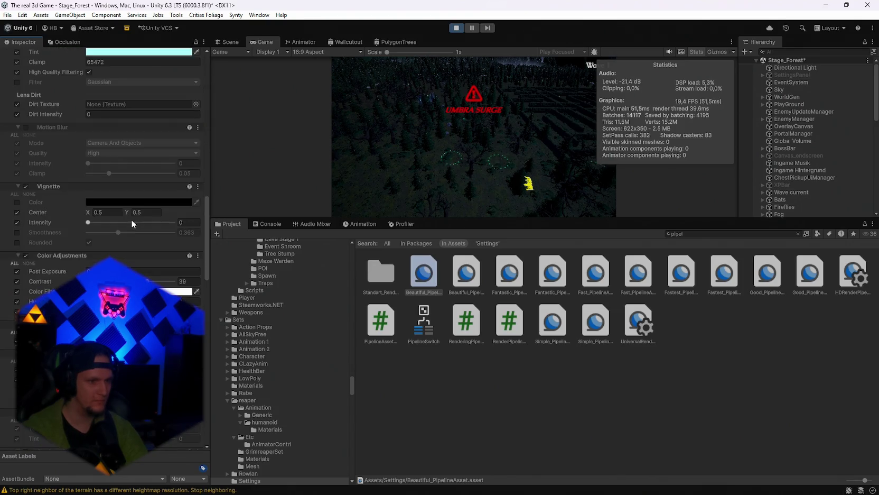
scroll(131, 219, "down", 15)
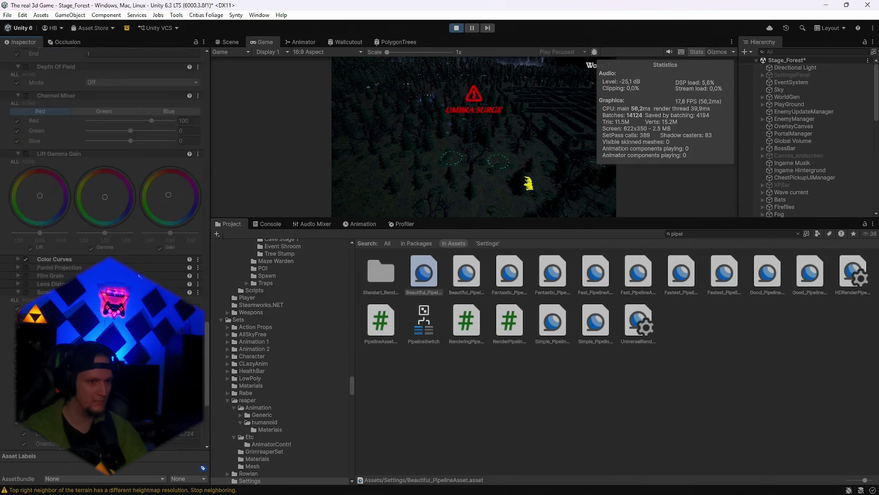
scroll(131, 220, "down", 1)
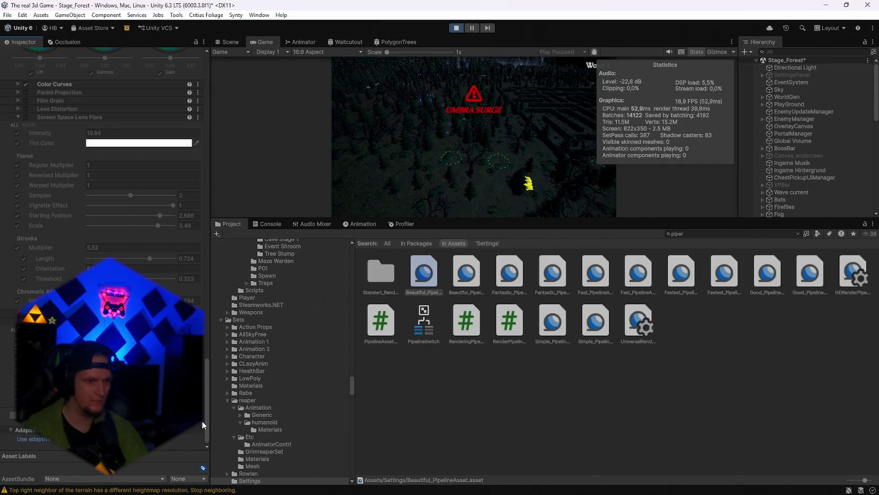
scroll(204, 417, "up", 5)
Step: Snip the Fantastic_PipelineAsset_ForwardRenderer settings, then reselect the Beautiful_Pipeline Asset
left_click_drag(203, 376, 196, 88)
double_click(105, 100)
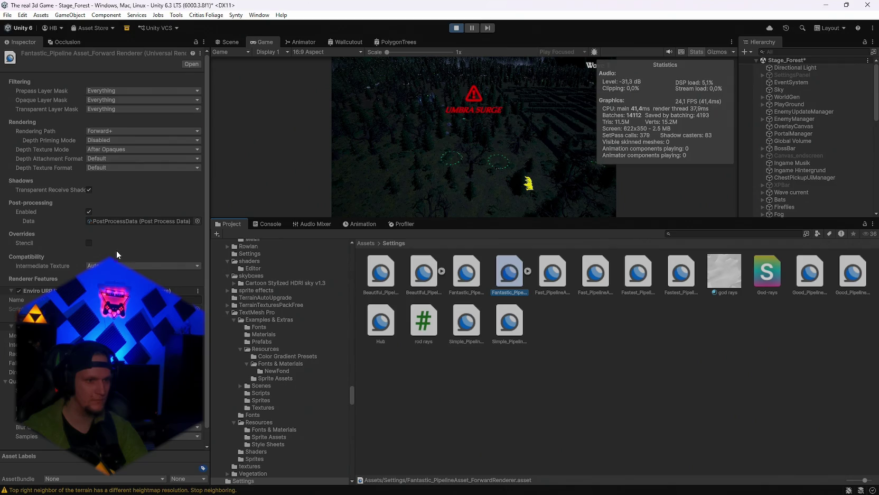
left_click(14, 332)
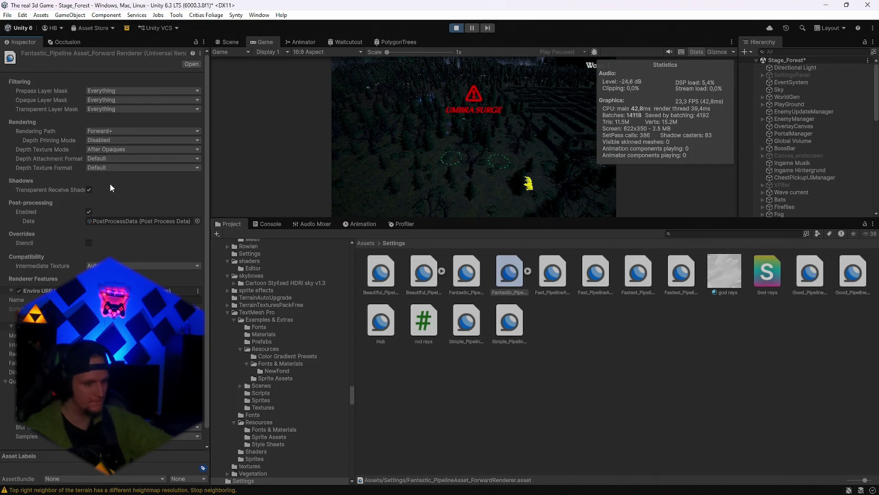
key("super+shift+s")
left_click_drag(219, 47, 9, 491)
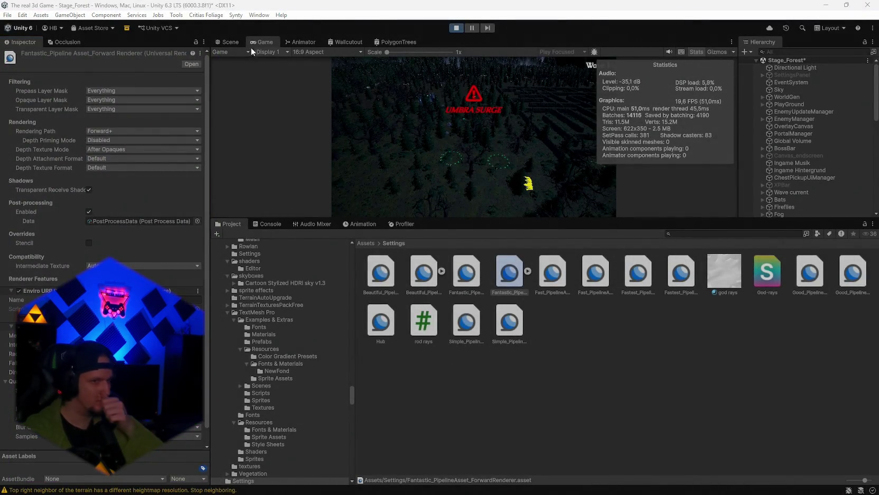
left_click(373, 278)
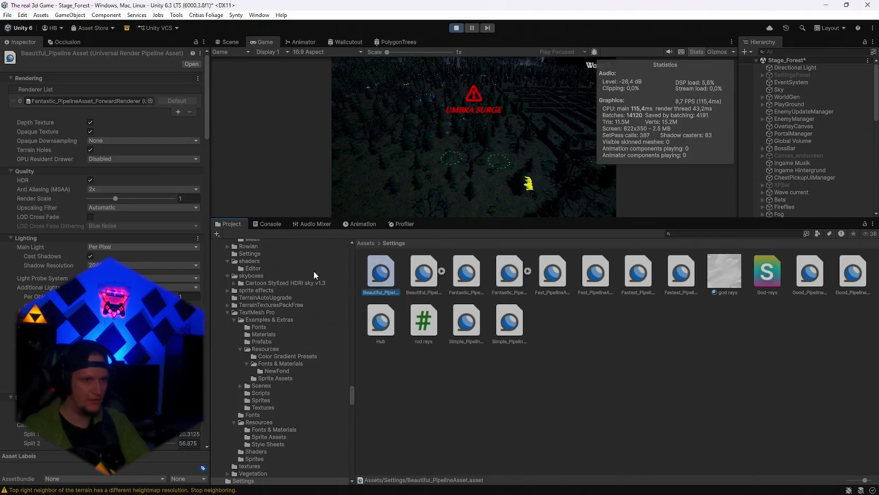
Step: Snip the Beautiful_Pipeline Asset's Rendering and Quality settings
scroll(112, 204, "down", 3)
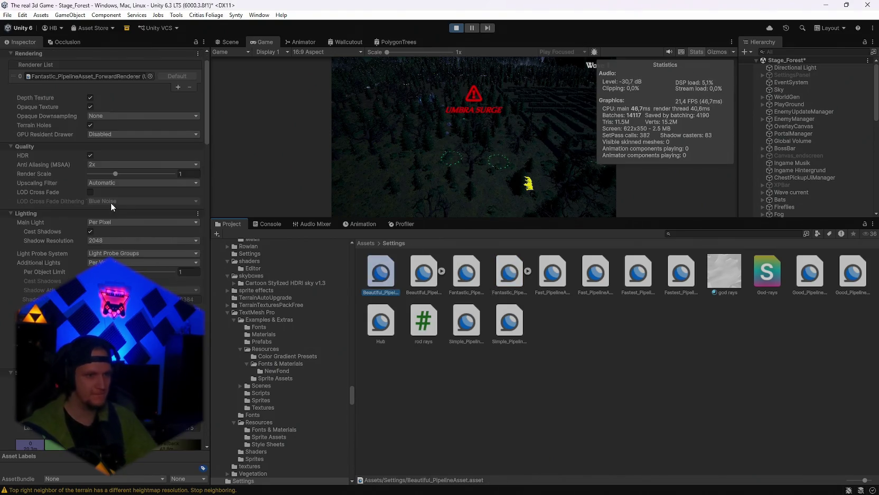
scroll(107, 202, "up", 3)
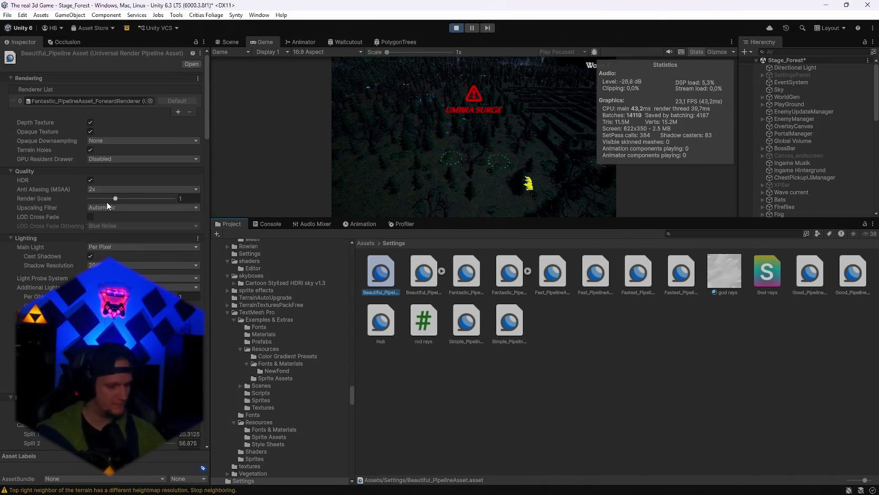
key("super+shift+s")
mouse_move(217, 53)
left_mouse_down()
mouse_move(18, 343)
mouse_move(4, 476)
left_mouse_up()
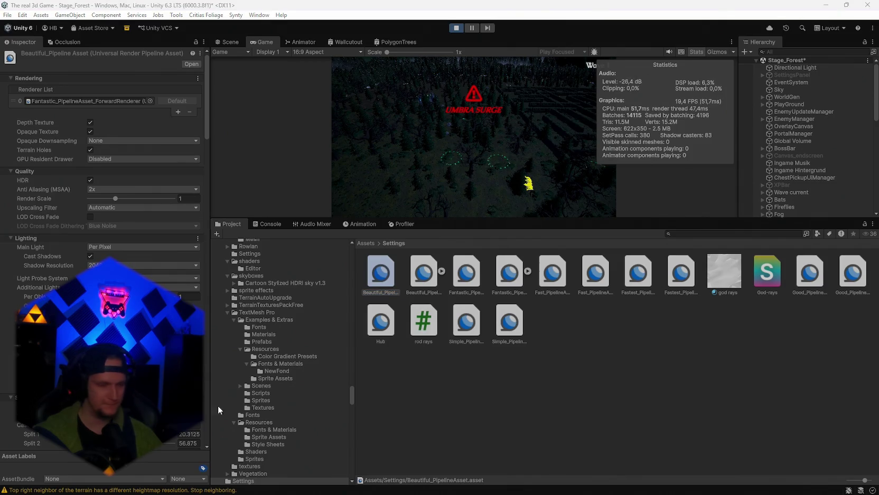
Step: Snip the asset's Shadows and Post-processing settings
scroll(105, 317, "down", 15)
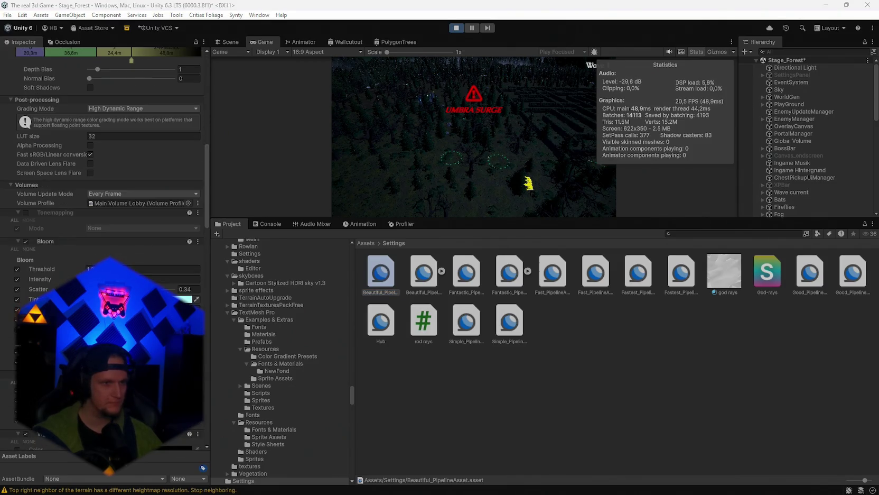
scroll(190, 113, "down", 1)
key("super+shift+s")
left_click_drag(214, 45, 1, 492)
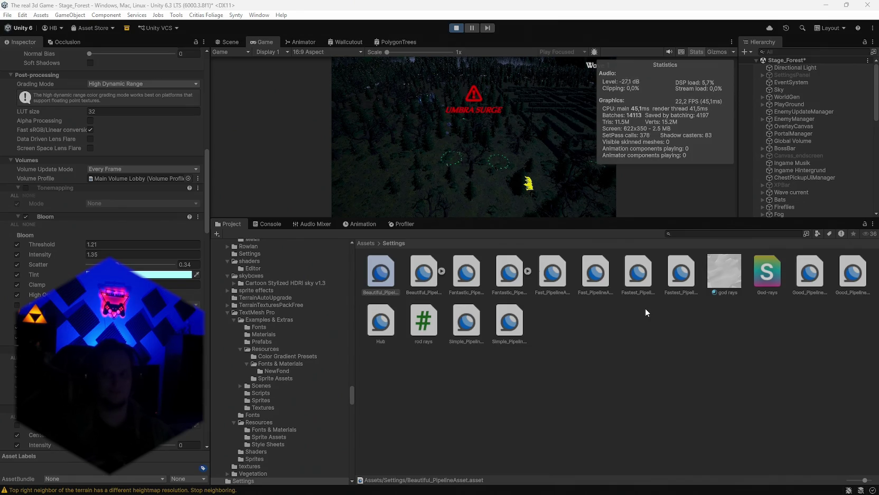
scroll(97, 167, "up", 3)
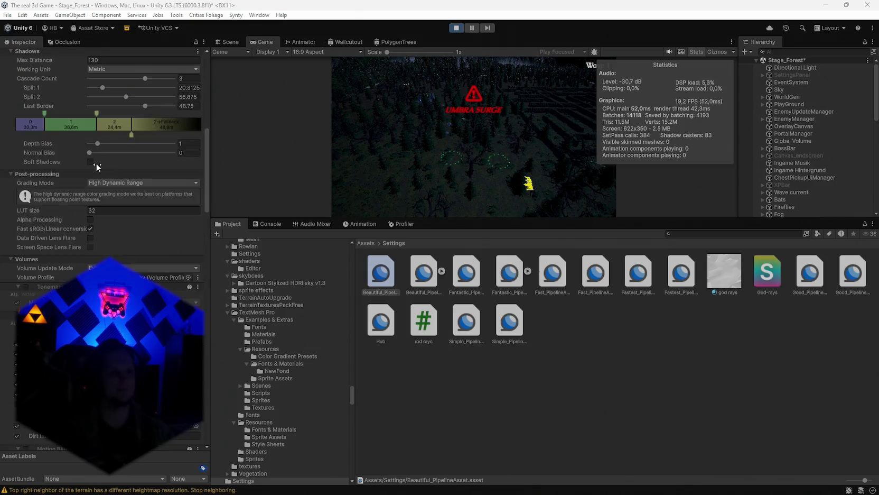
scroll(117, 175, "up", 10)
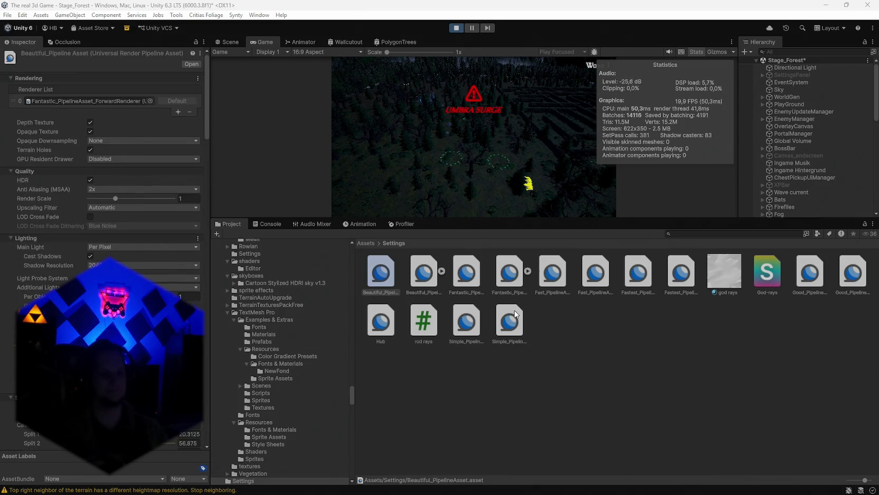
left_click(510, 280)
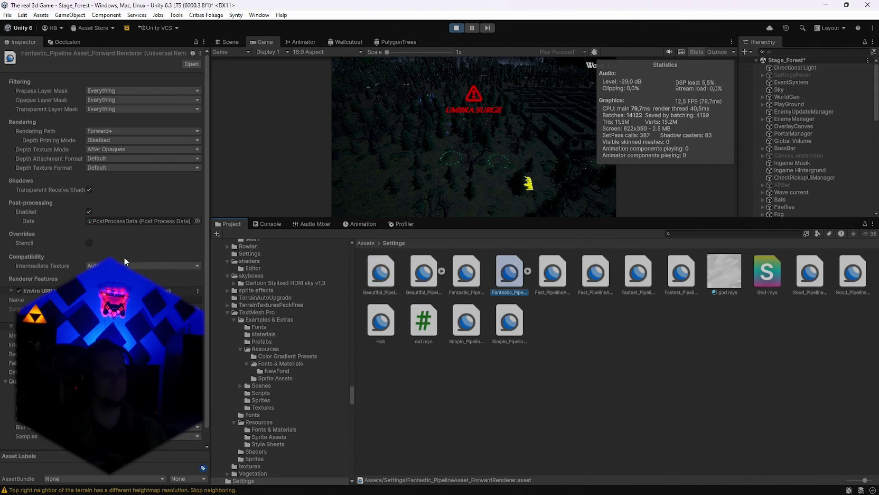
scroll(138, 260, "down", 1)
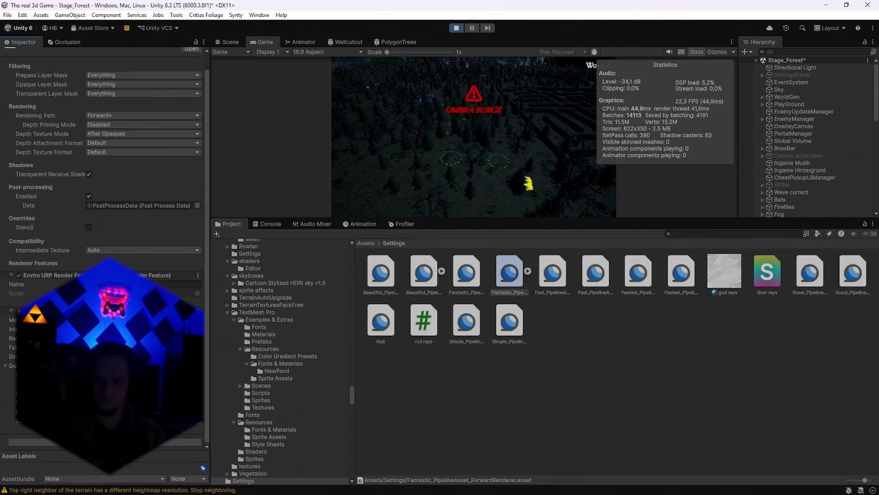
left_click(382, 271)
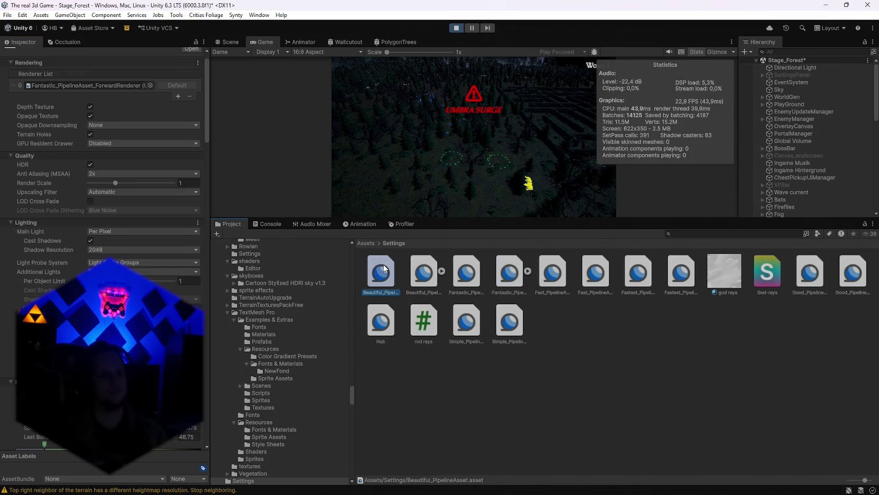
scroll(106, 159, "down", 20)
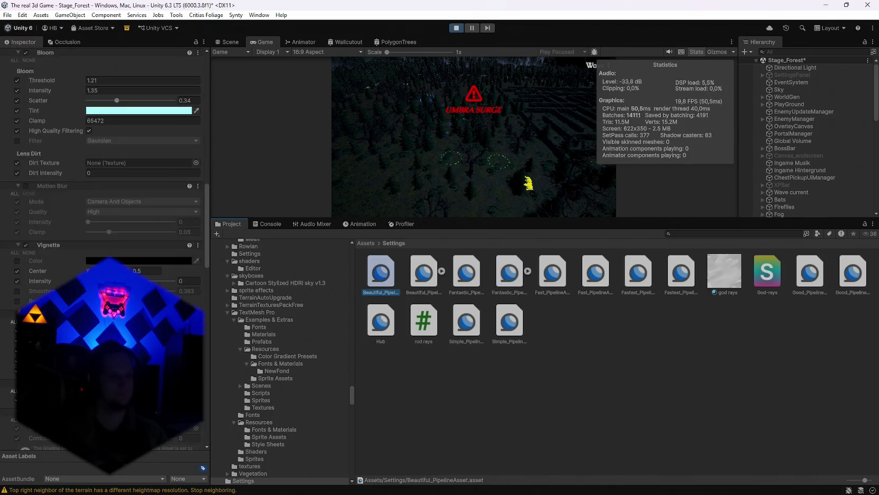
scroll(106, 158, "down", 15)
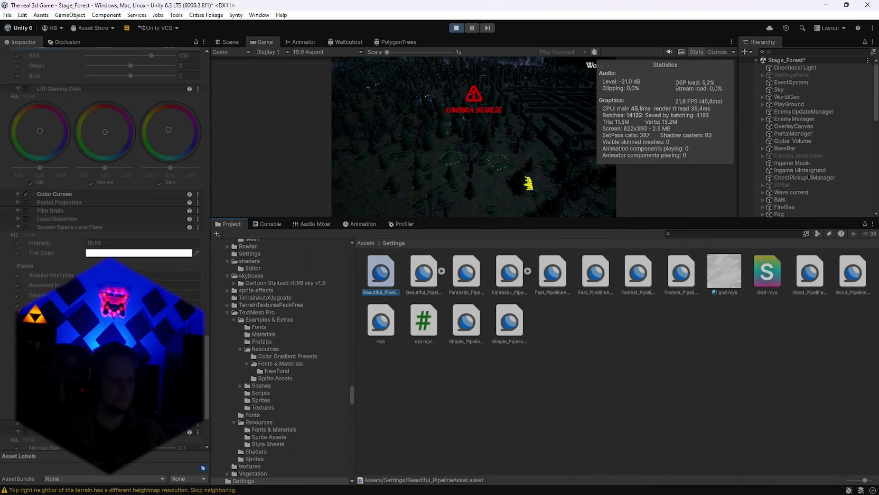
scroll(106, 159, "up", 10)
scroll(106, 159, "up", 5)
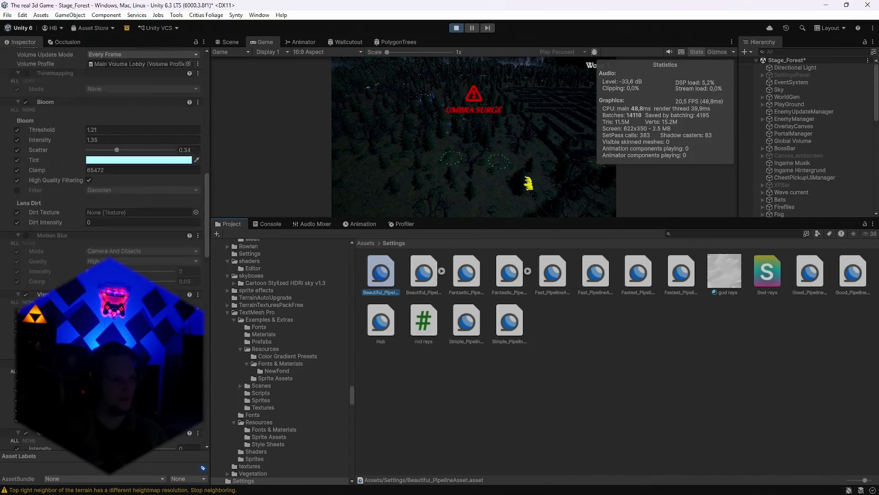
scroll(106, 159, "down", 10)
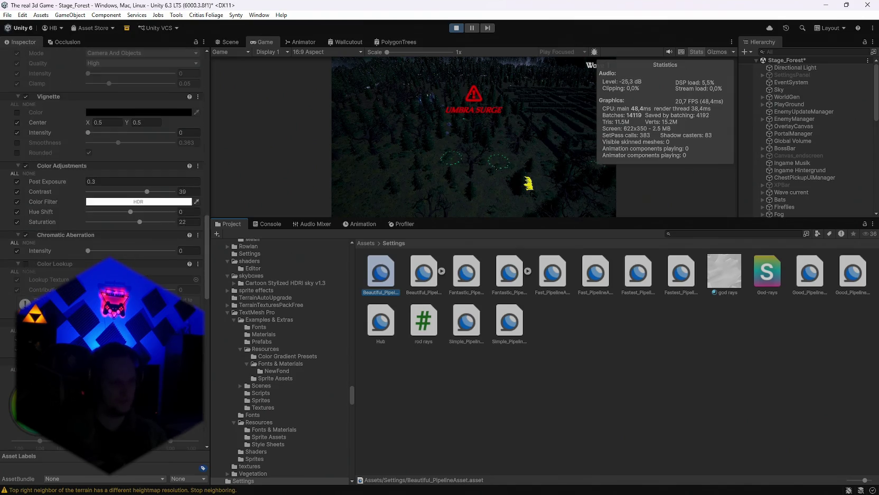
scroll(106, 211, "down", 2)
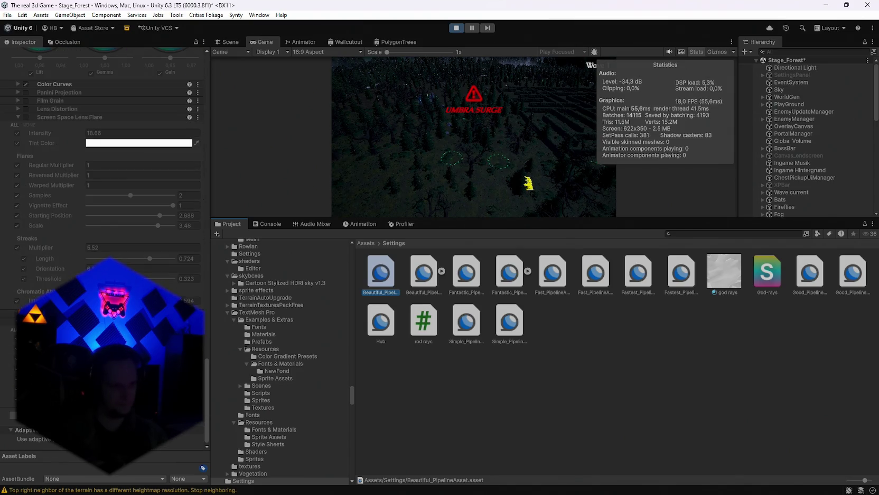
scroll(106, 212, "up", 12)
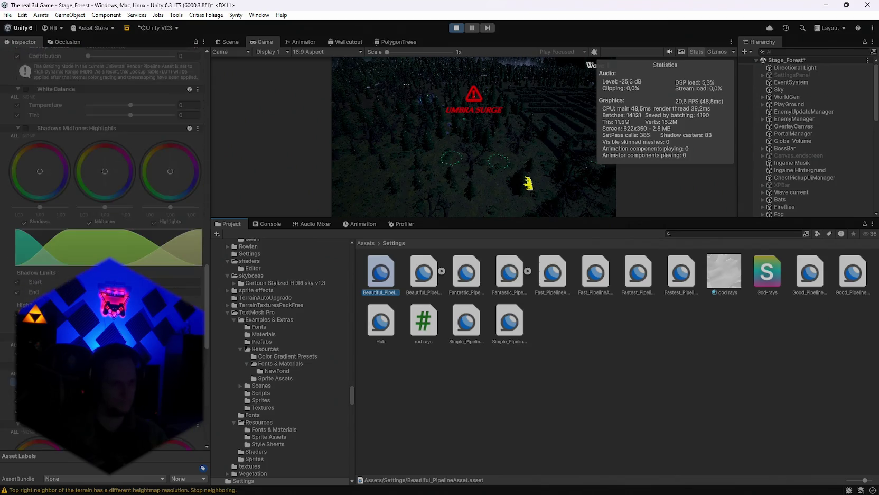
scroll(106, 211, "up", 10)
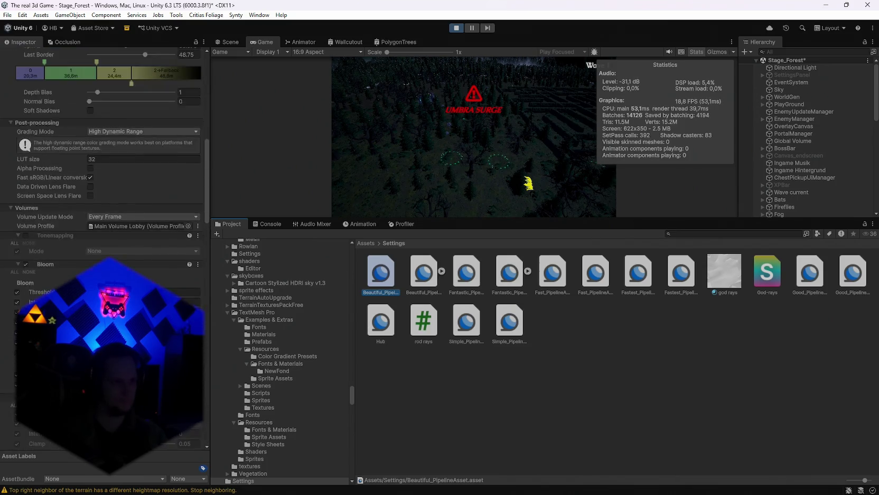
scroll(106, 212, "up", 3)
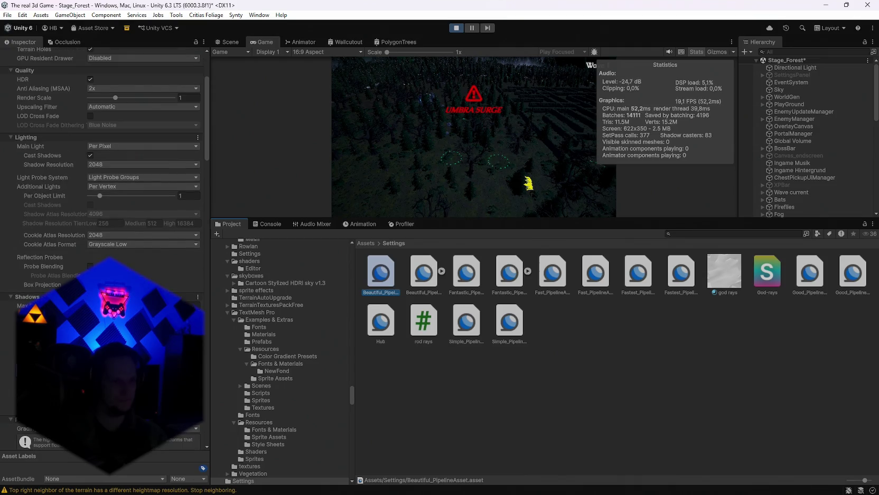
left_click(97, 166)
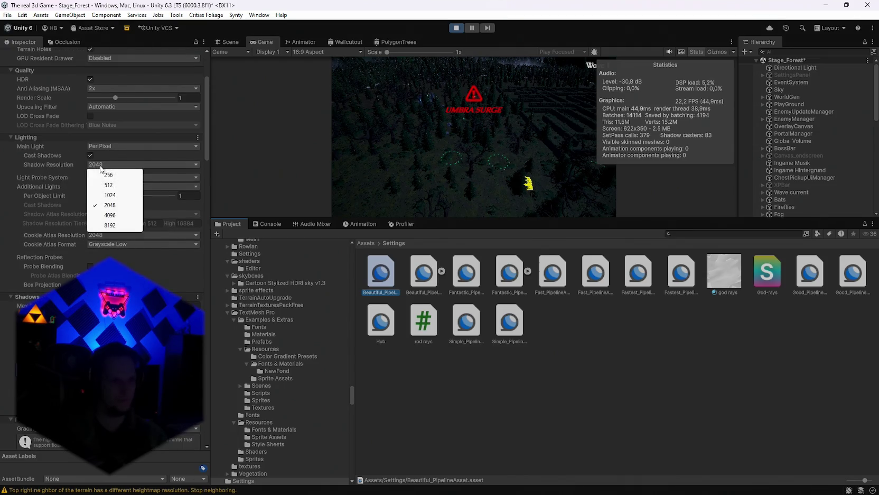
left_click(115, 195)
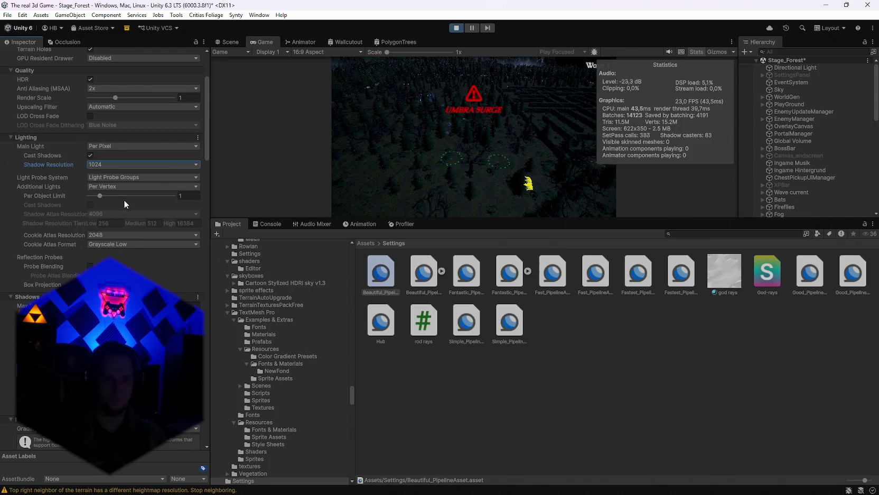
left_click(107, 166)
left_click(112, 183)
left_click(110, 165)
left_click(112, 176)
left_click(108, 168)
left_click(122, 211)
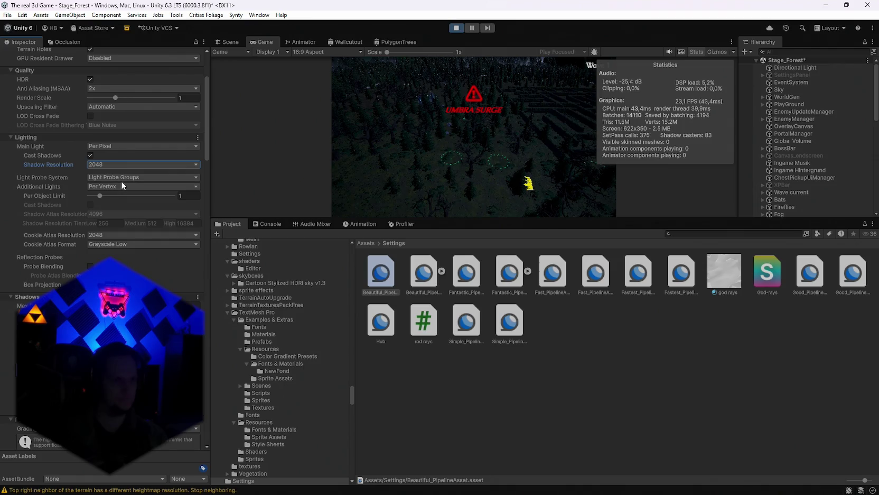
left_click(90, 156)
left_click(90, 155)
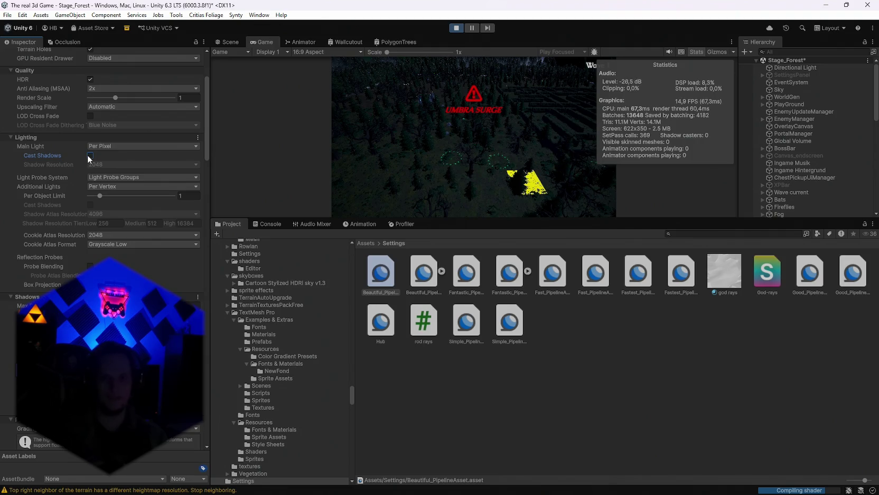
left_click(90, 155)
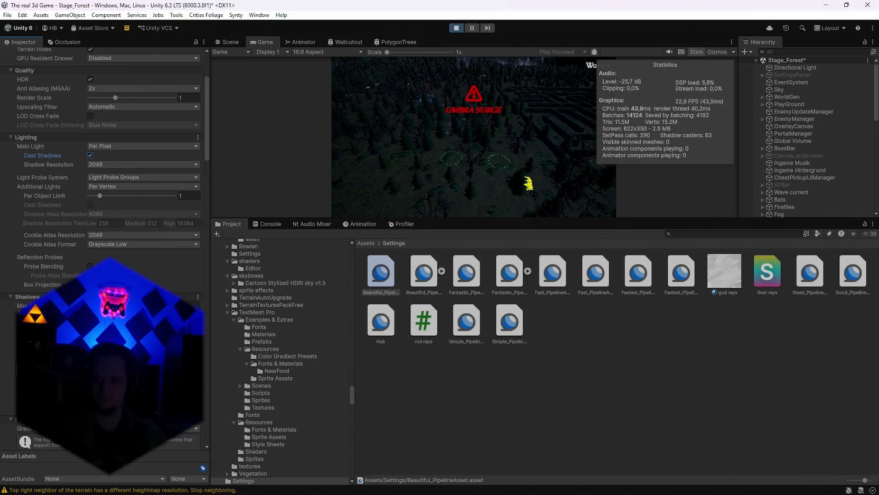
Step: Set the Camera's far clipping plane to 1000 and make the Game view taller
scroll(843, 147, "down", 10)
scroll(829, 154, "down", 3)
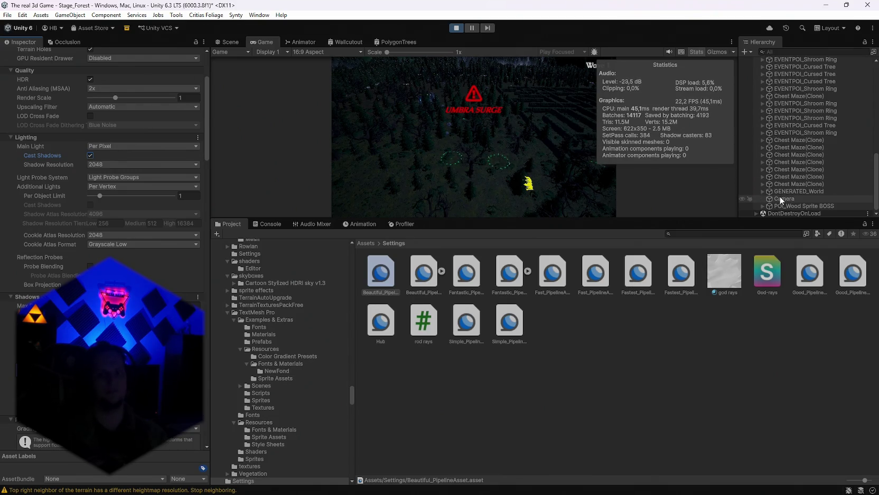
left_click(784, 198)
left_click(121, 165)
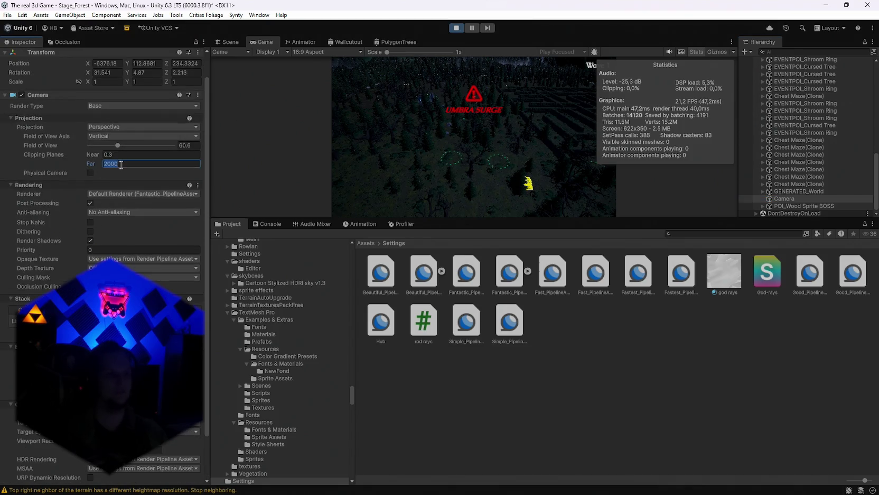
type("1")
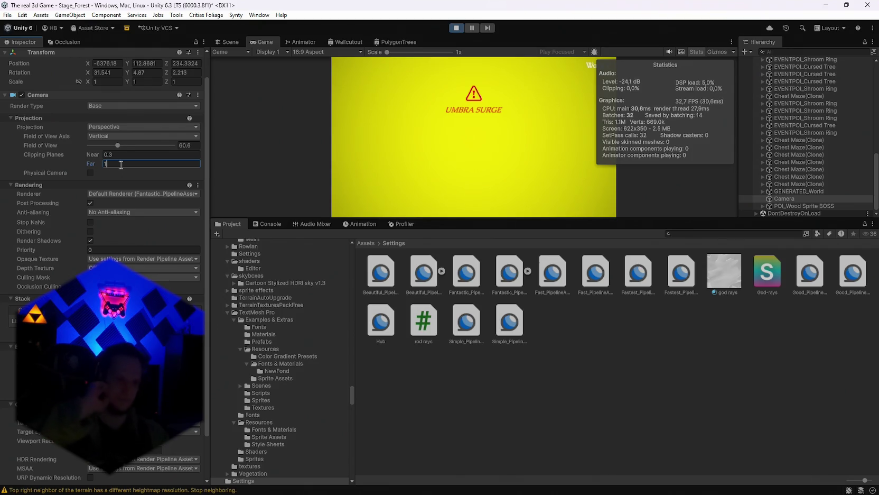
type("000")
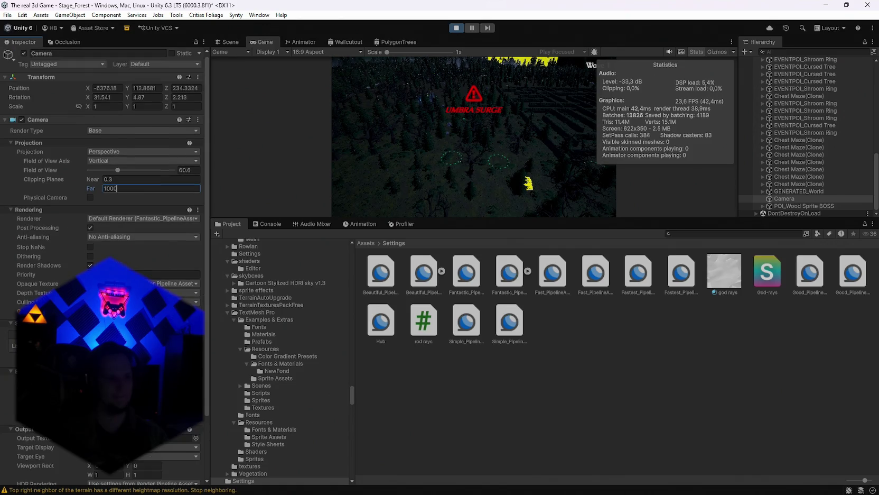
key("Return")
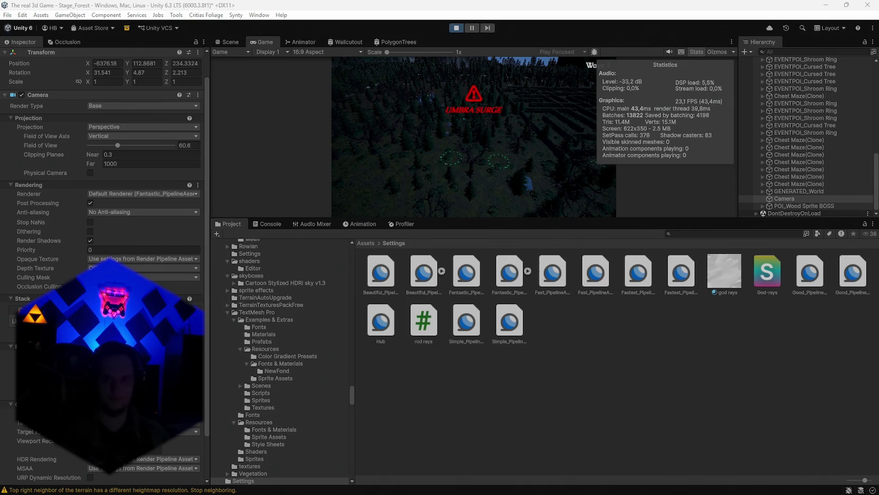
left_click_drag(591, 219, 591, 378)
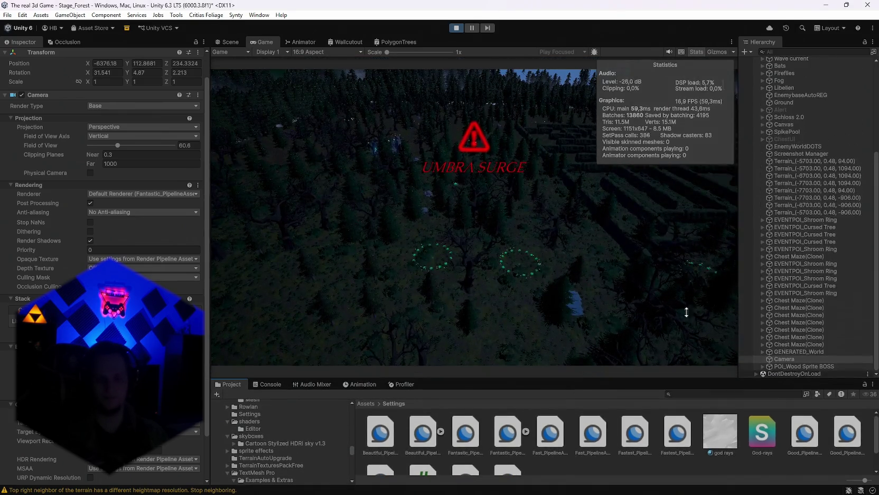
left_click(793, 365)
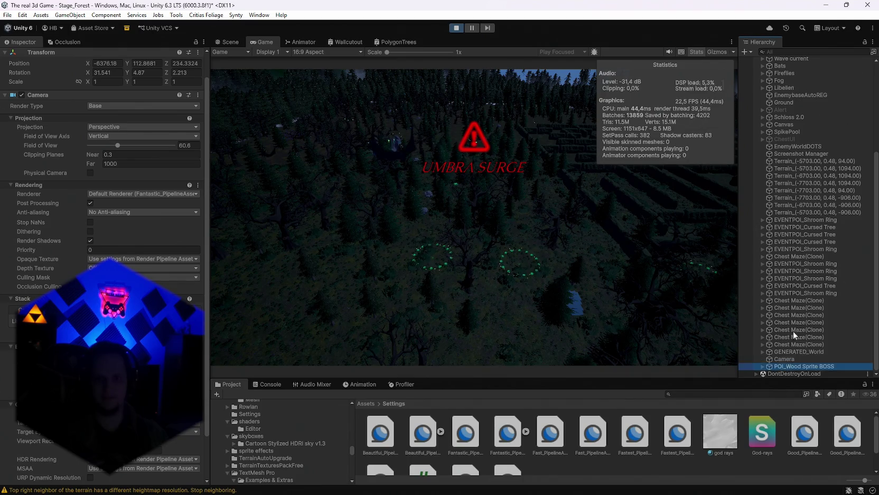
scroll(791, 254, "up", 5)
scroll(795, 209, "up", 1)
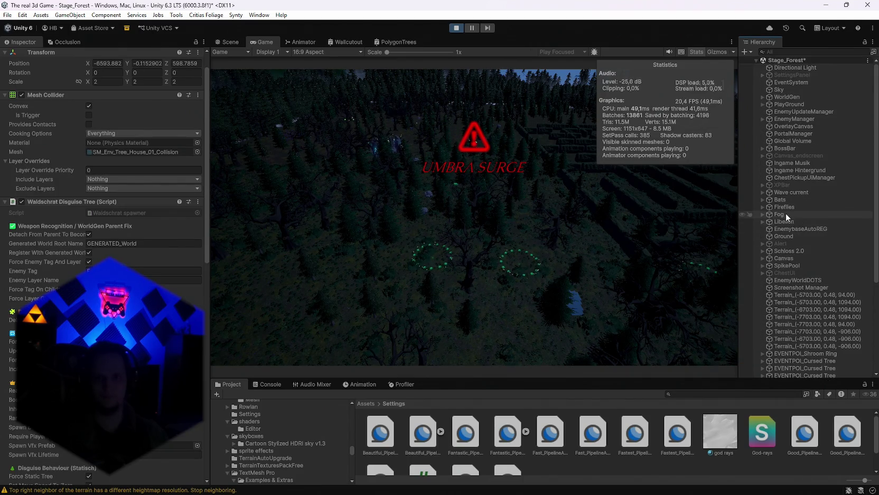
left_click(786, 213, "shift")
left_click(23, 55)
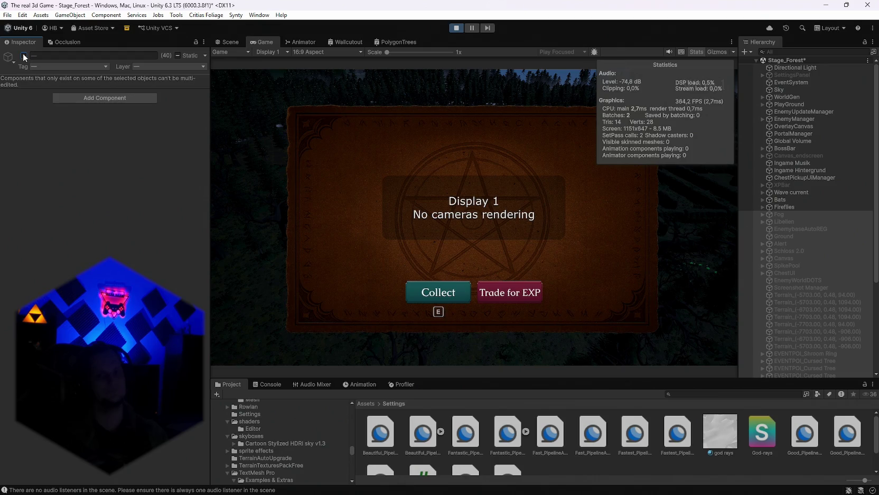
left_click(23, 56)
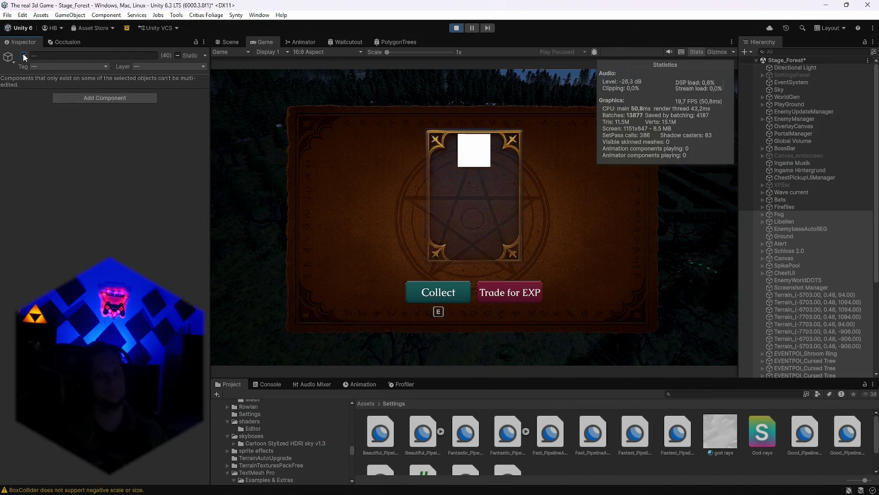
left_click(776, 213)
scroll(783, 225, "down", 3)
left_click(790, 242, "shift")
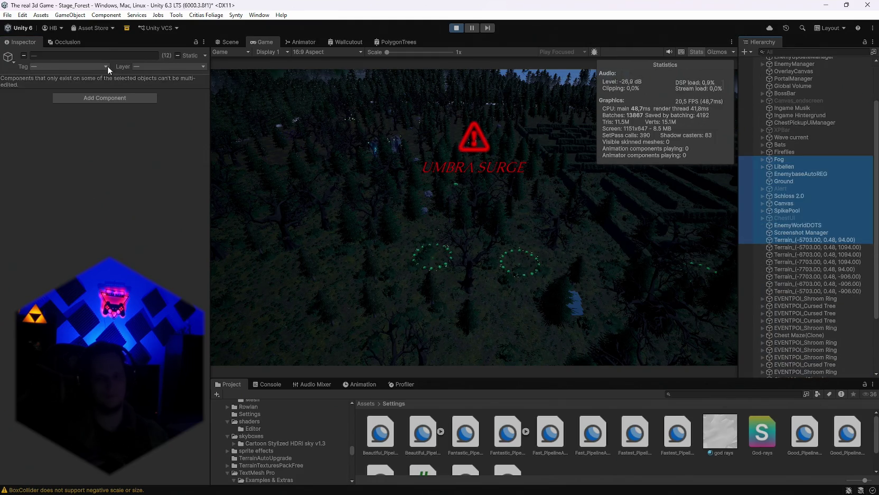
left_click(24, 54)
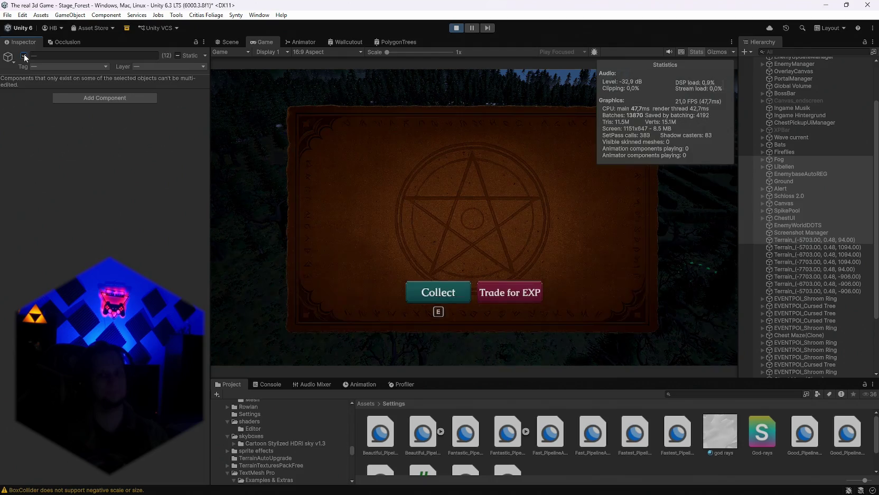
left_click(24, 54)
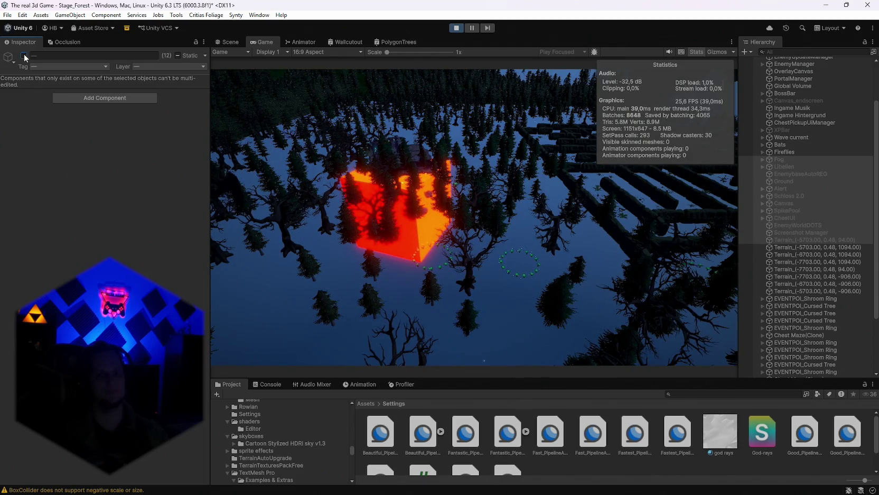
left_click(25, 55)
left_click(24, 55)
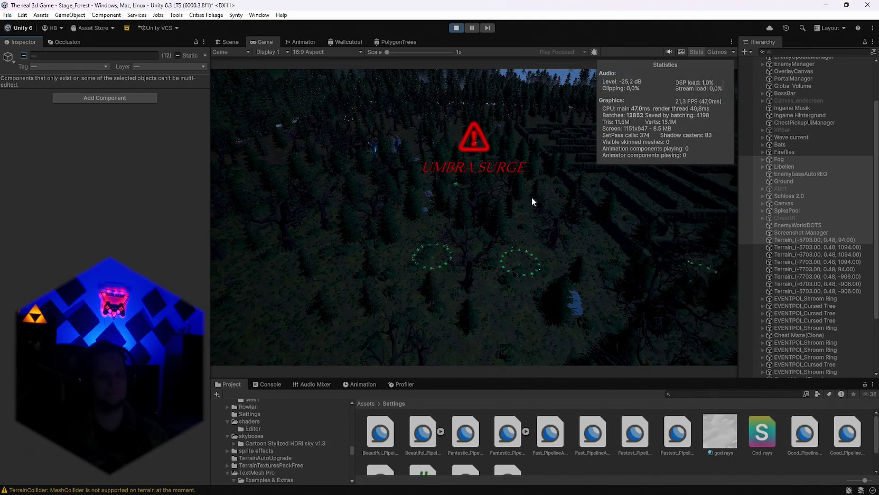
left_click(781, 248)
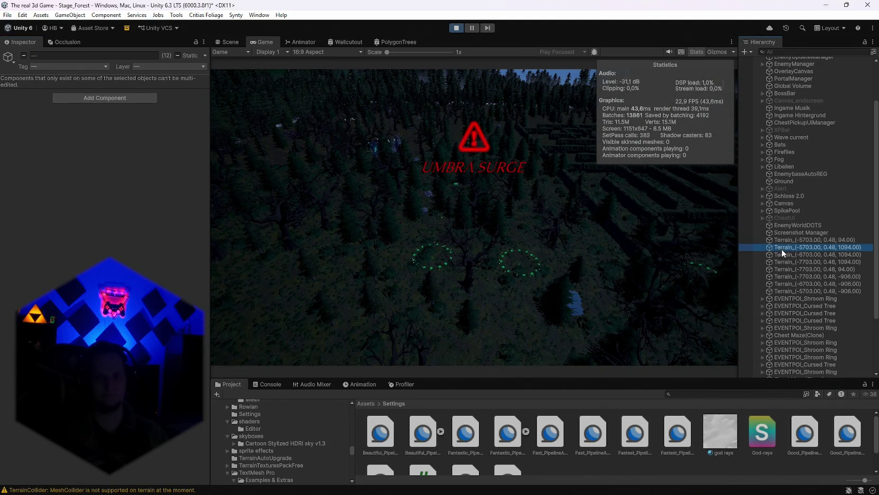
Step: Test-deactivate the terrain tiles and seven chest/event objects, then reactivate them
left_click(791, 327, "shift")
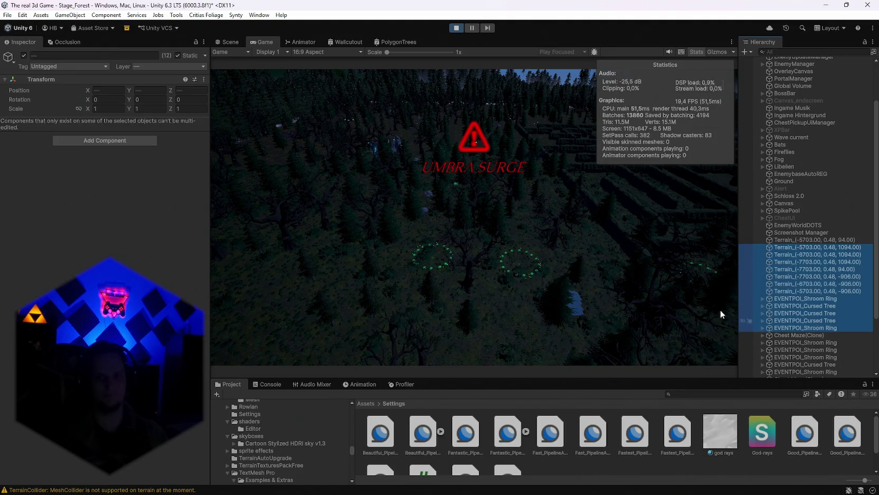
left_click(24, 56)
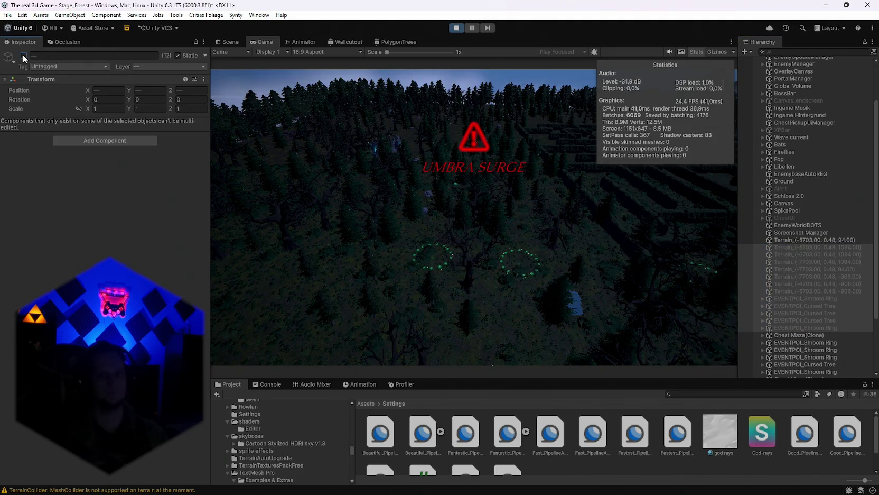
left_click(23, 56)
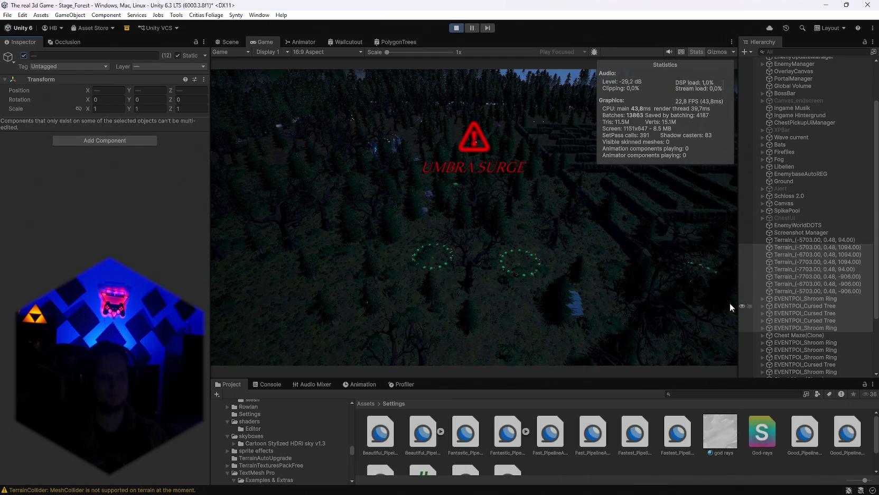
scroll(772, 324, "down", 3)
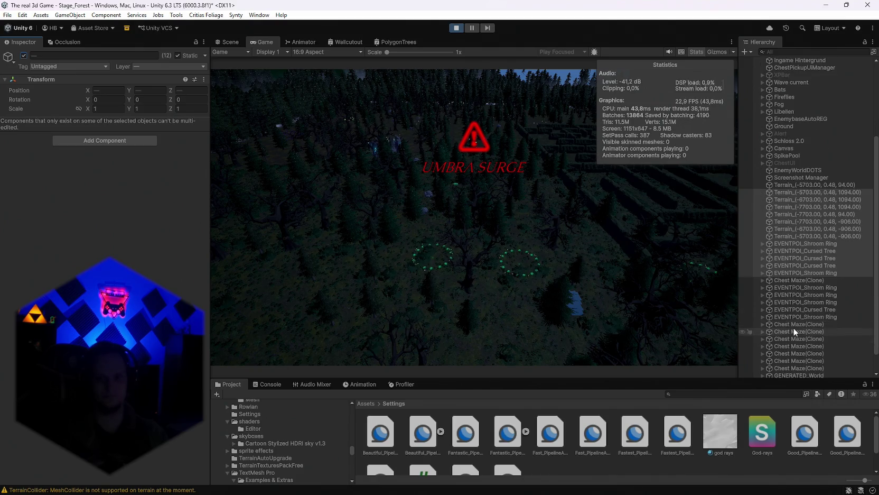
left_click(798, 280)
scroll(798, 327, "down", 2)
left_click(798, 300, "shift")
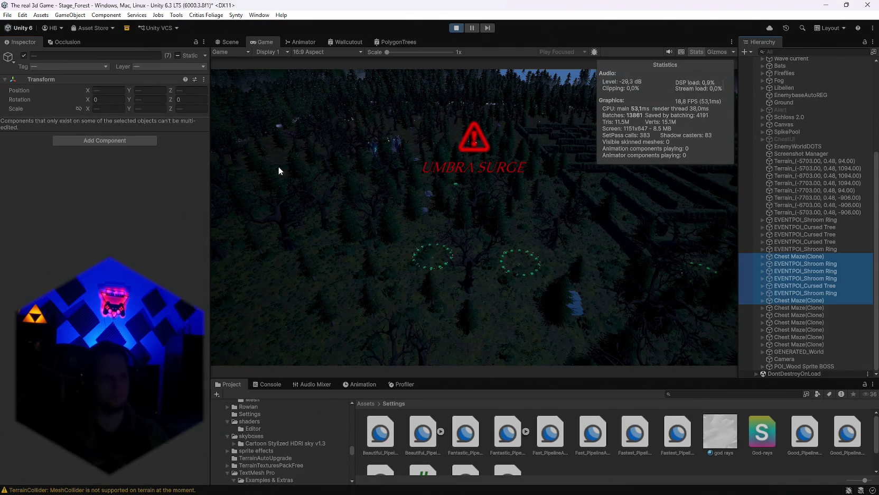
left_click(23, 55)
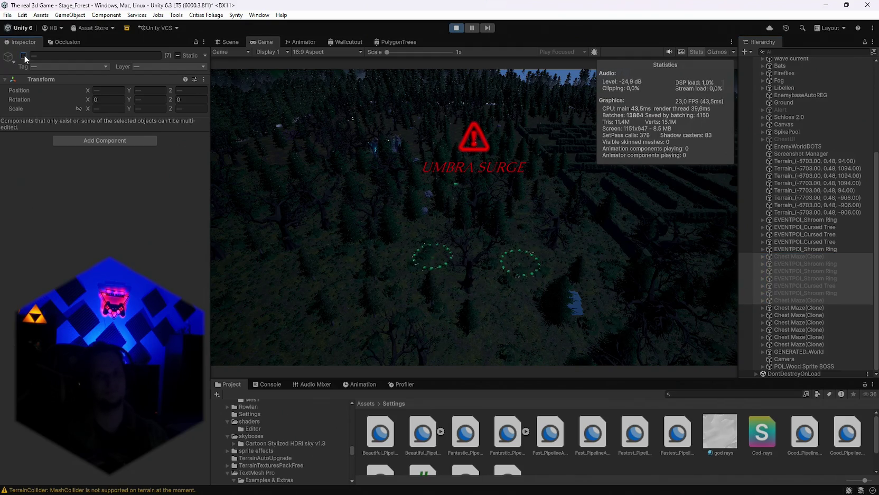
left_click(24, 55)
Step: Toggle the Chest Maze clones through GENERATED_World, then the Camera, off and back on
left_click(802, 306)
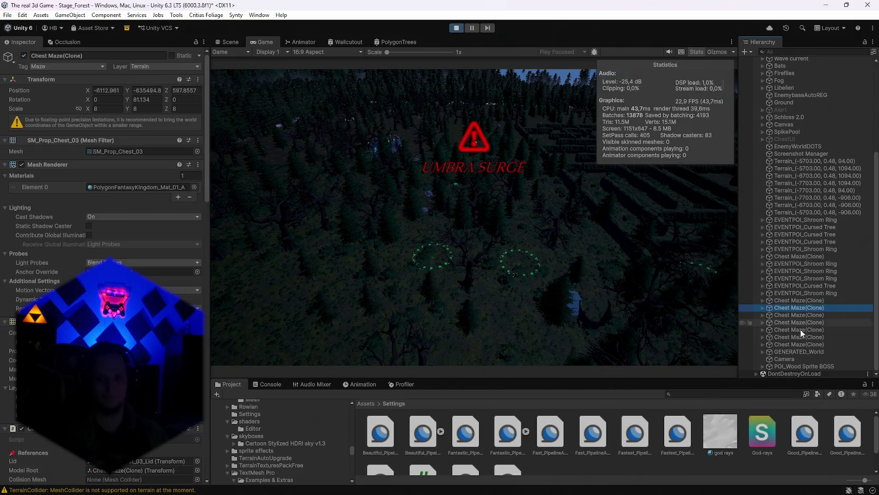
left_click(797, 352, "shift")
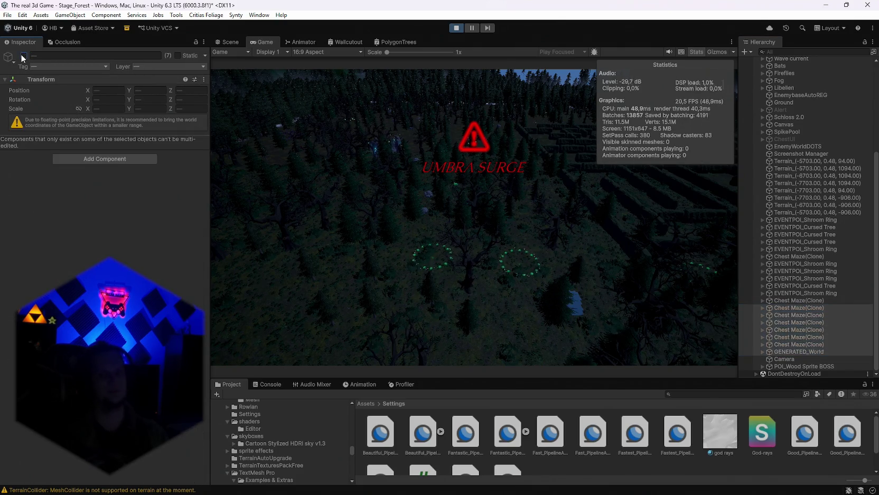
left_click(24, 56)
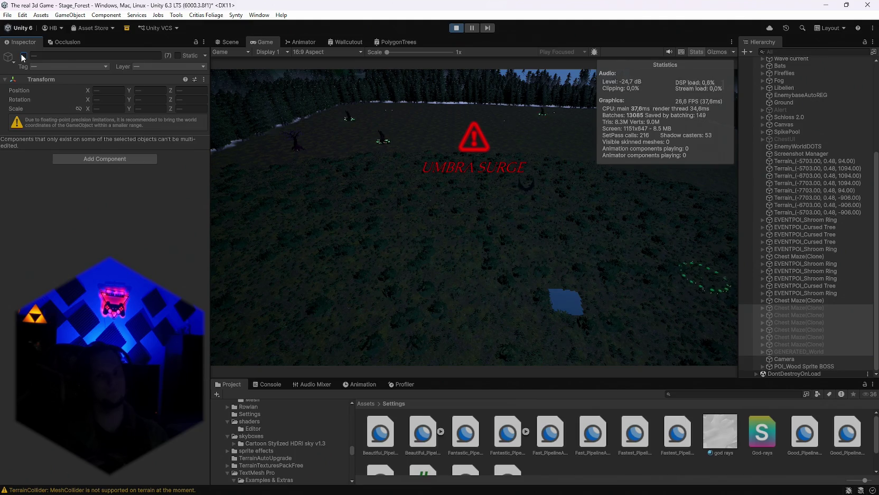
left_click(24, 56)
left_click(780, 361)
left_click(24, 56)
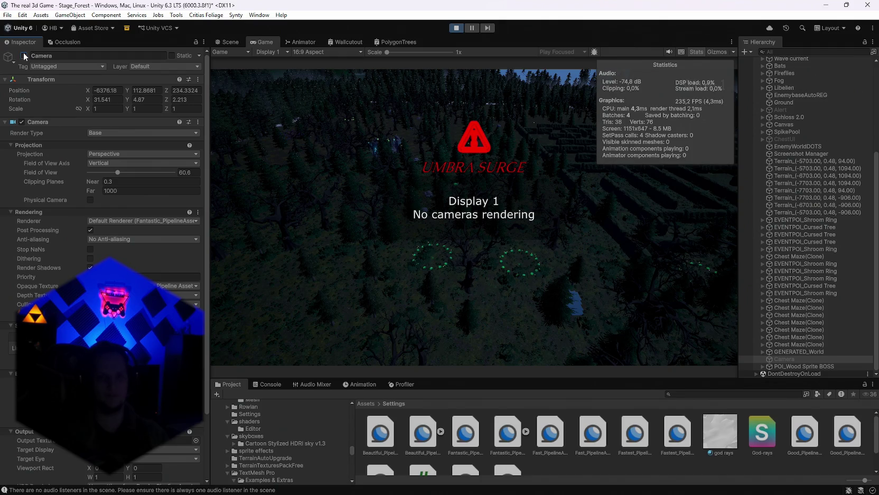
left_click(24, 56)
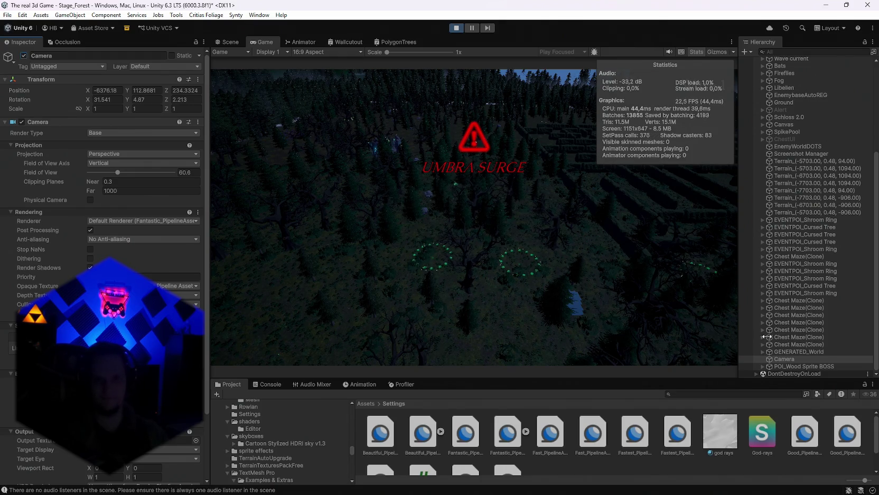
Step: Toggle POI_Wood Sprite BOSS off and on, then deactivate all 57 scene objects
left_click(796, 367)
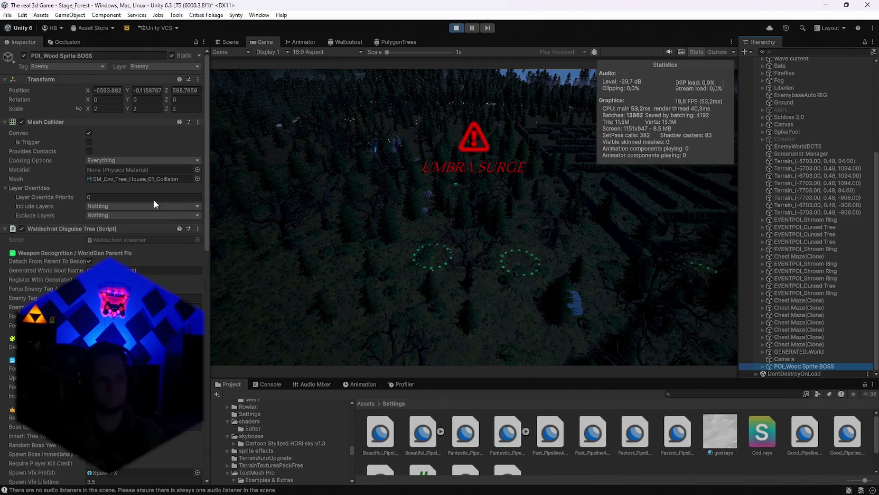
left_click(24, 55)
left_click(24, 55)
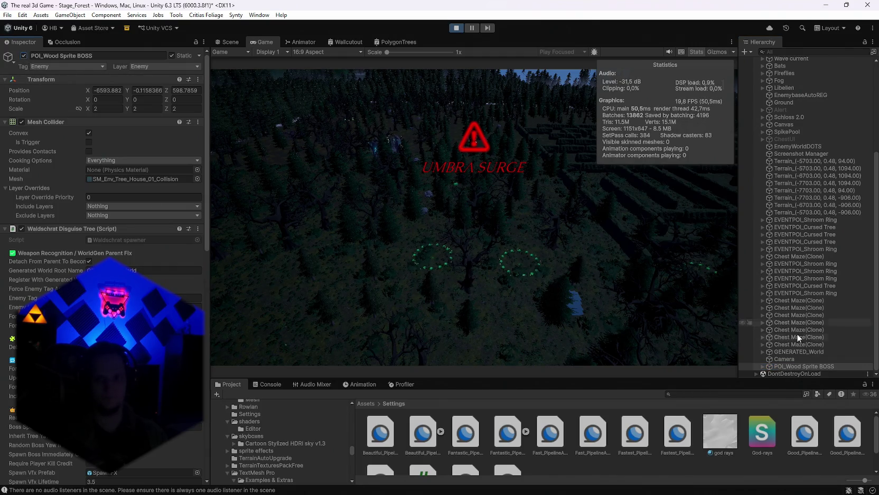
mouse_move(793, 351)
left_mouse_down()
mouse_move(796, 254)
mouse_move(778, 92)
mouse_move(793, 70)
left_mouse_up()
left_click(24, 55)
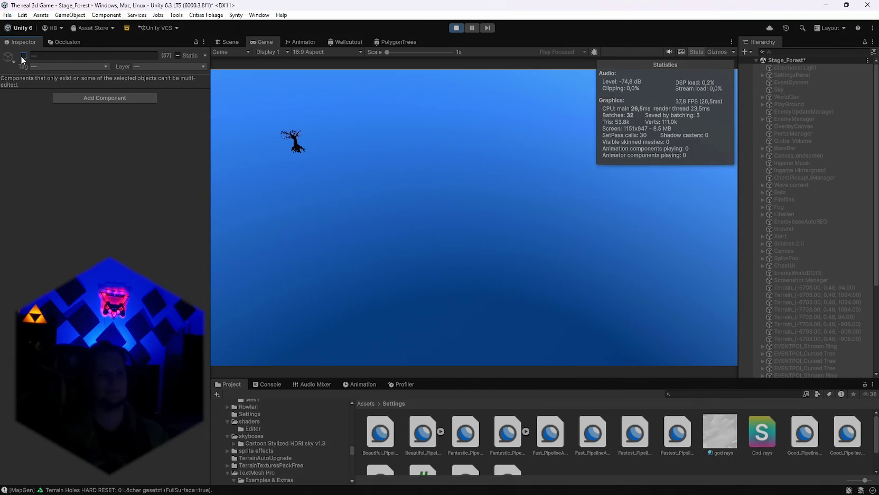
left_click(24, 55)
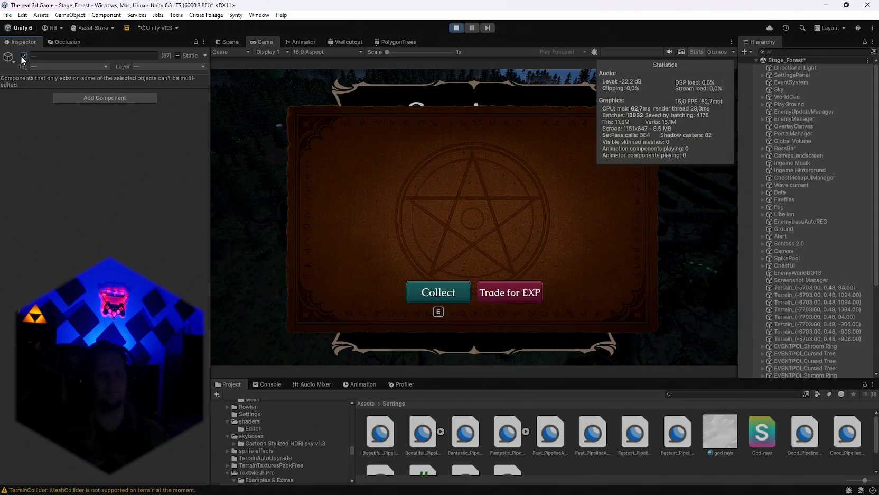
scroll(832, 239, "down", 5)
key("e")
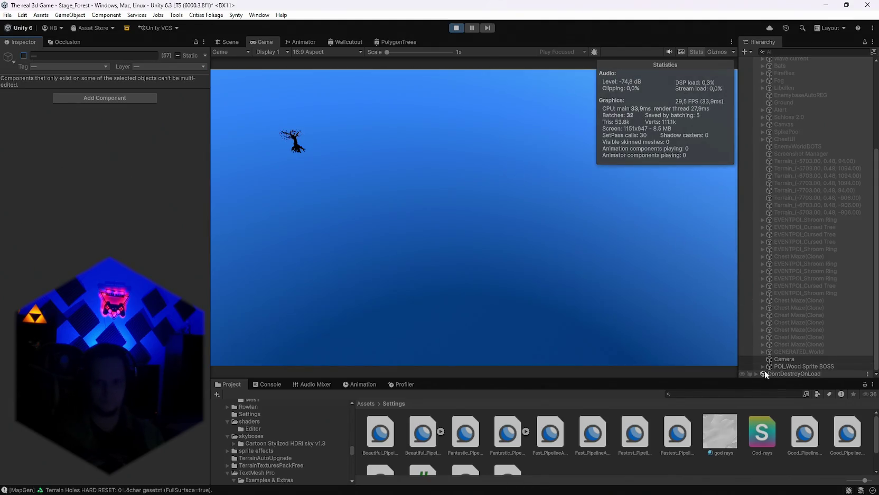
left_click(756, 373)
Step: Deactivate the seven DontDestroyOnLoad children and the POI_Wood Sprite BOSS object
left_click(786, 331)
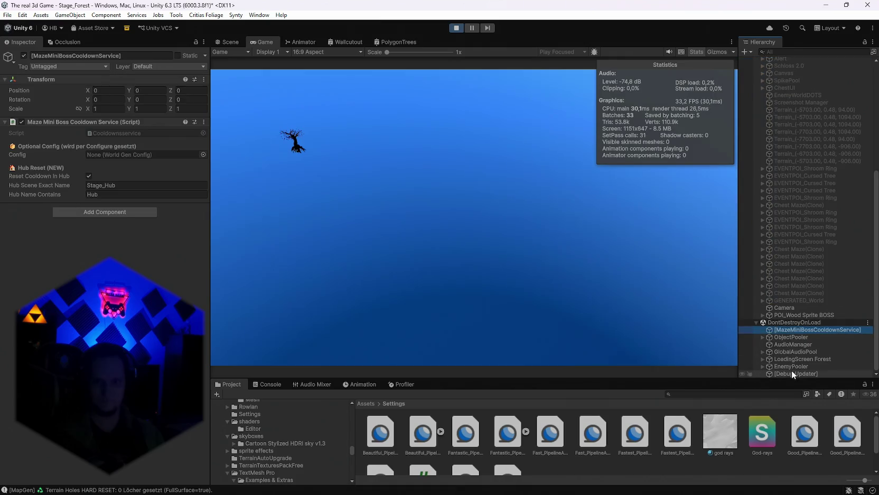
left_click(788, 373, "shift")
left_click(23, 55)
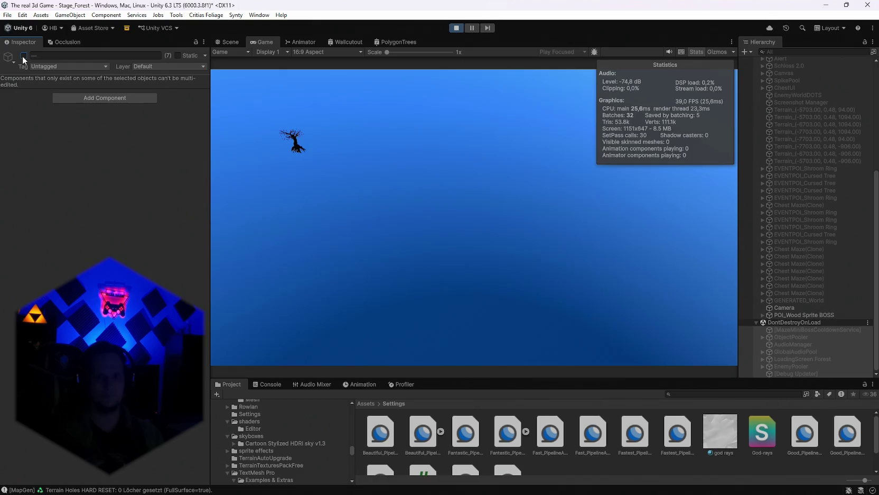
left_click(823, 316)
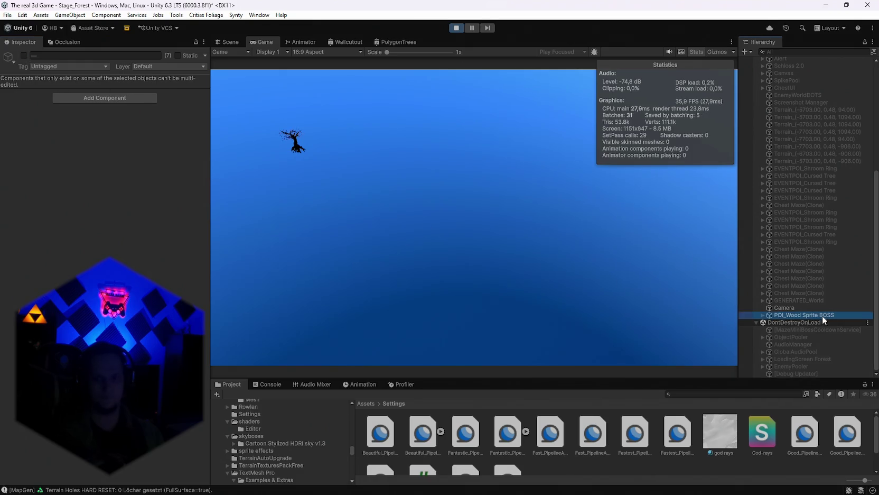
left_click(23, 55)
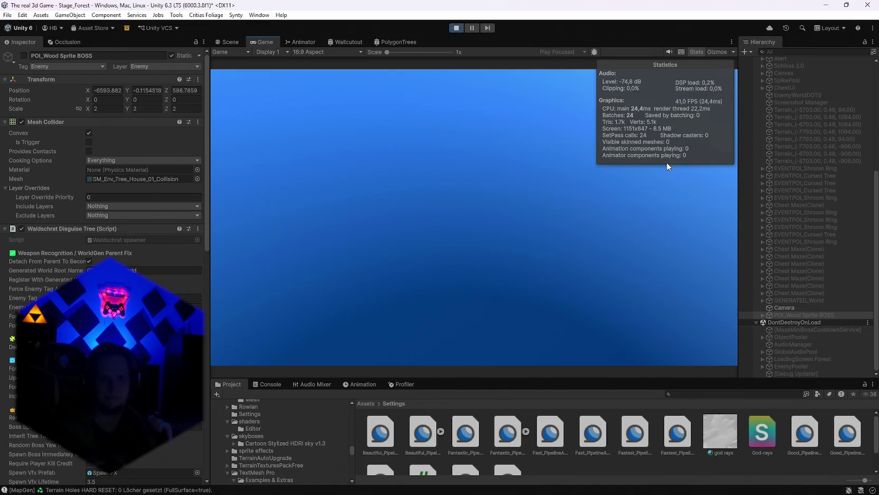
Step: Check the Scene view, return to the Game view, and select the Camera
scroll(781, 262, "up", 5)
scroll(782, 261, "down", 5)
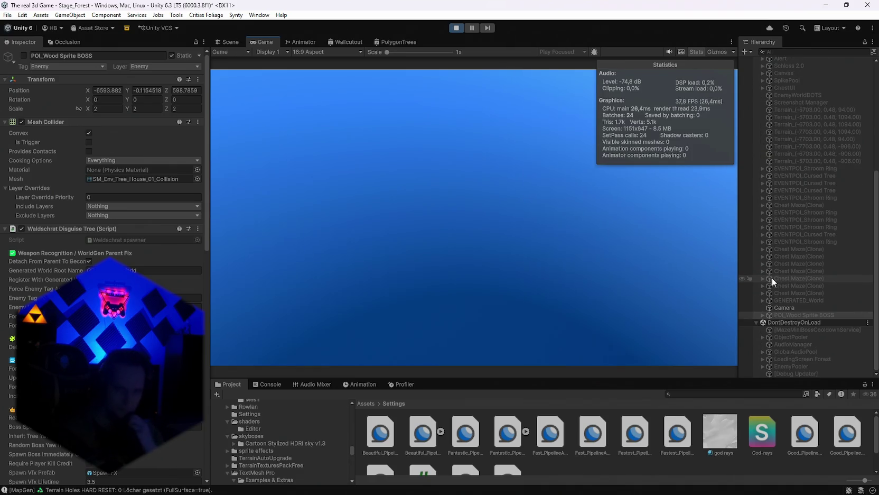
left_click(233, 45)
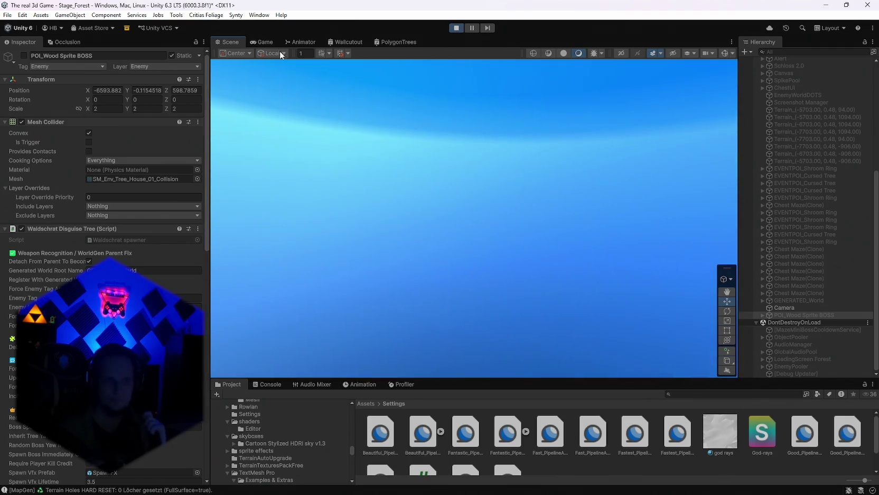
left_click(267, 43)
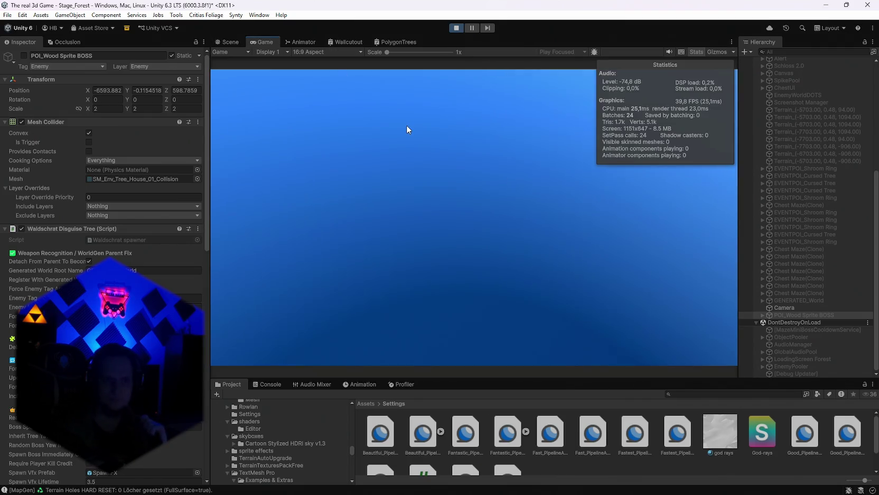
left_click(784, 308)
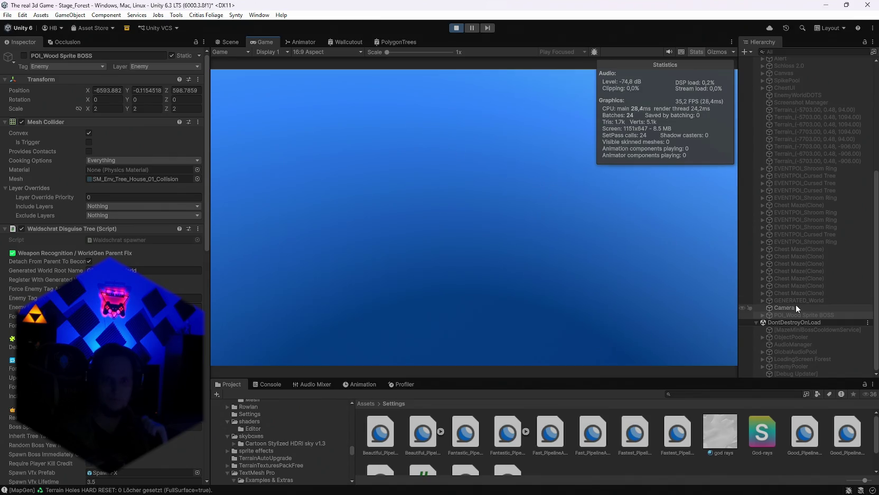
scroll(106, 158, "down", 5)
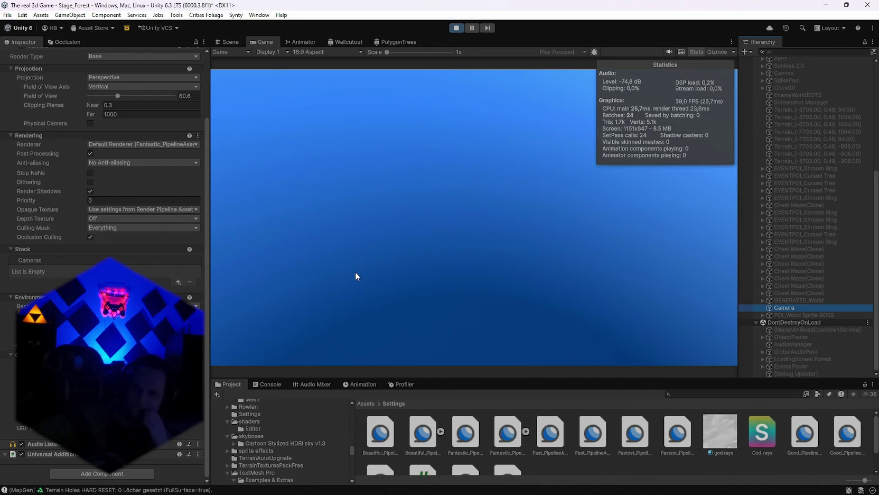
Step: Show the Profiler and clear its recorded frames
left_click(405, 385)
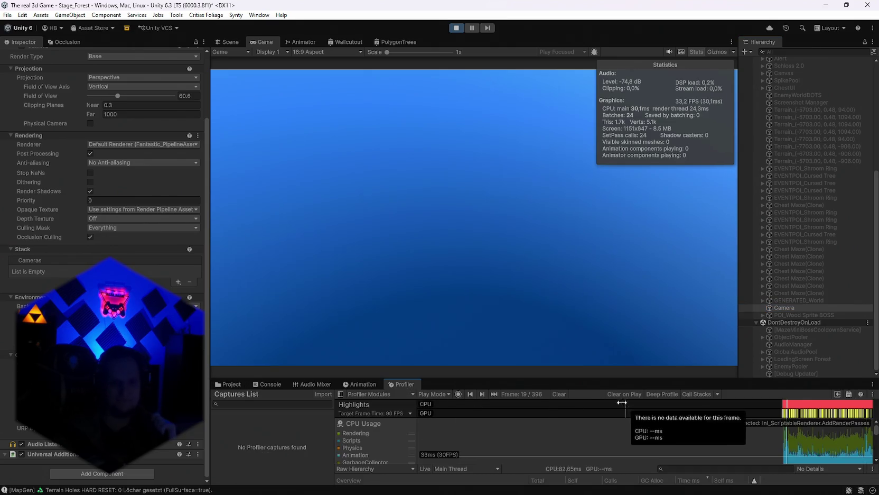
left_click(560, 394)
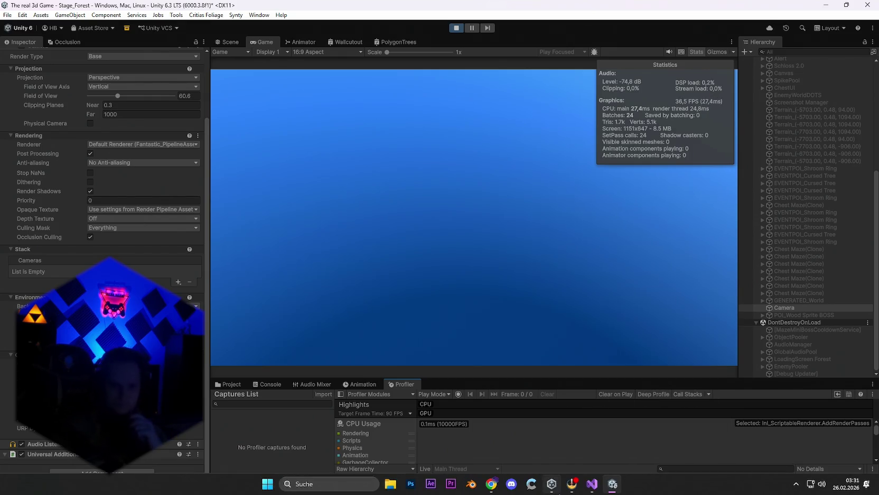
mouse_move(550, 490)
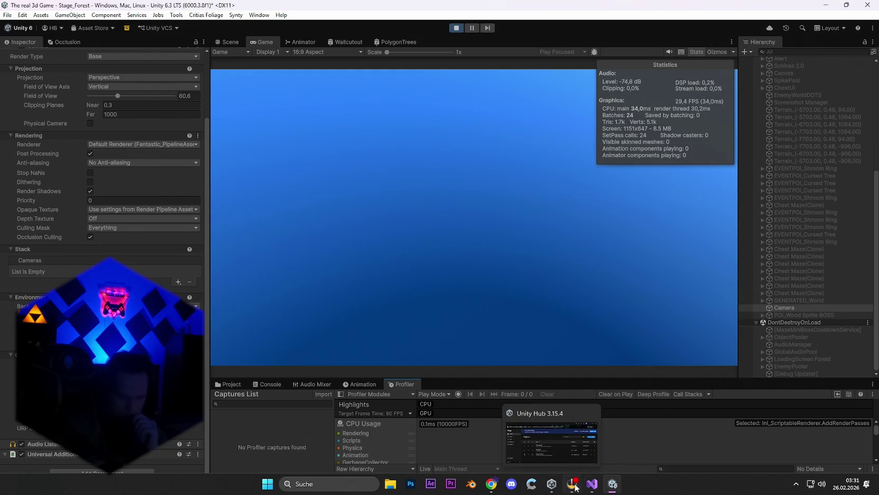
mouse_move(595, 487)
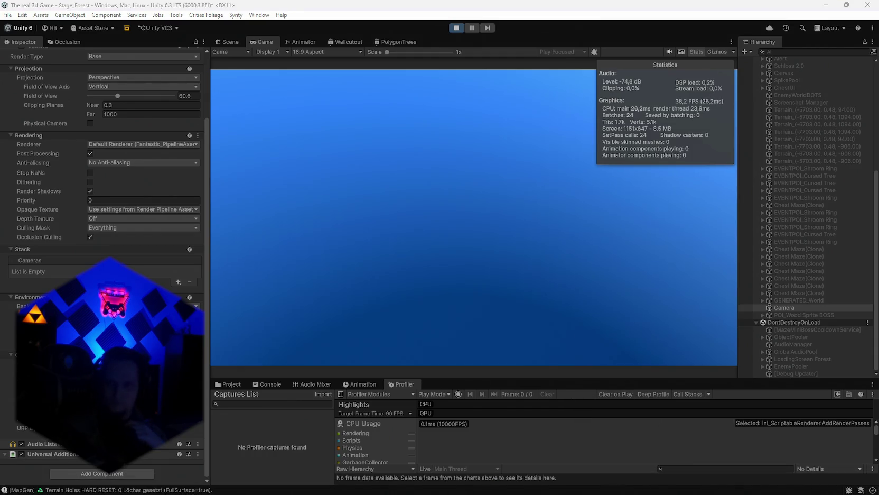
Step: Maximize the Game view, then restore the normal editor layout
double_click(264, 41)
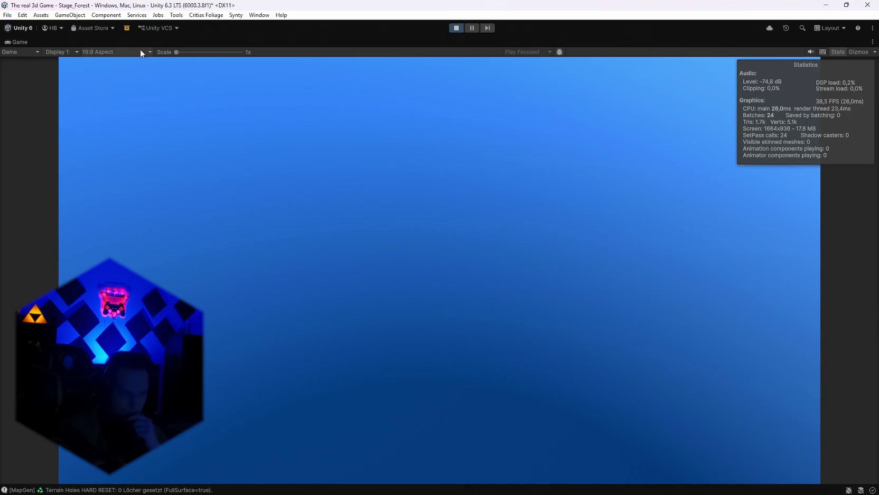
double_click(16, 41)
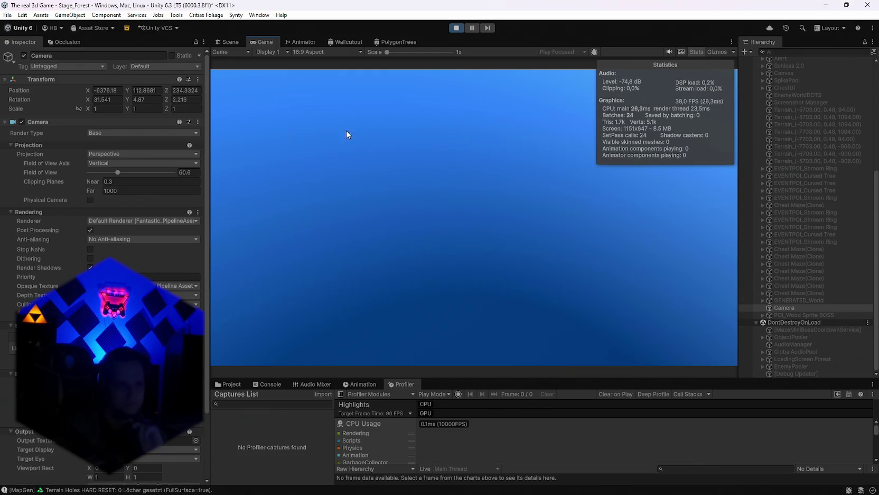
left_click(343, 53)
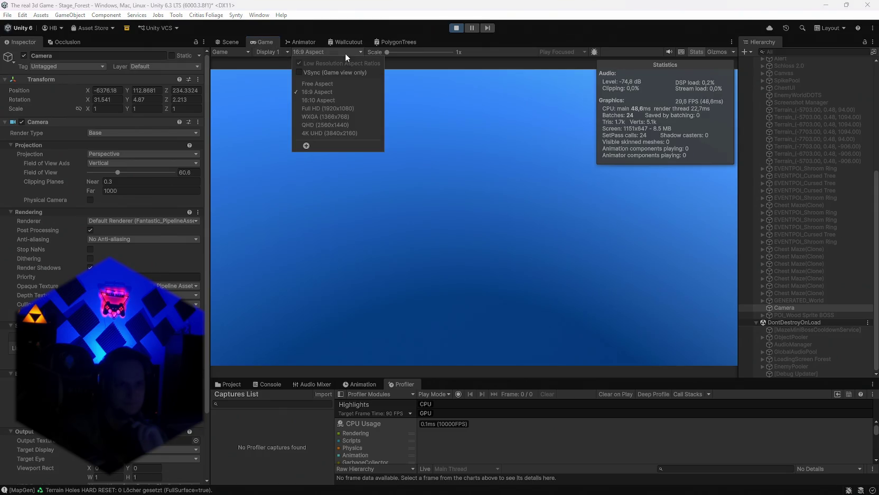
Step: Try the Game view in Simulator mode, then switch back to the regular Game view
left_click(230, 52)
left_click(239, 72)
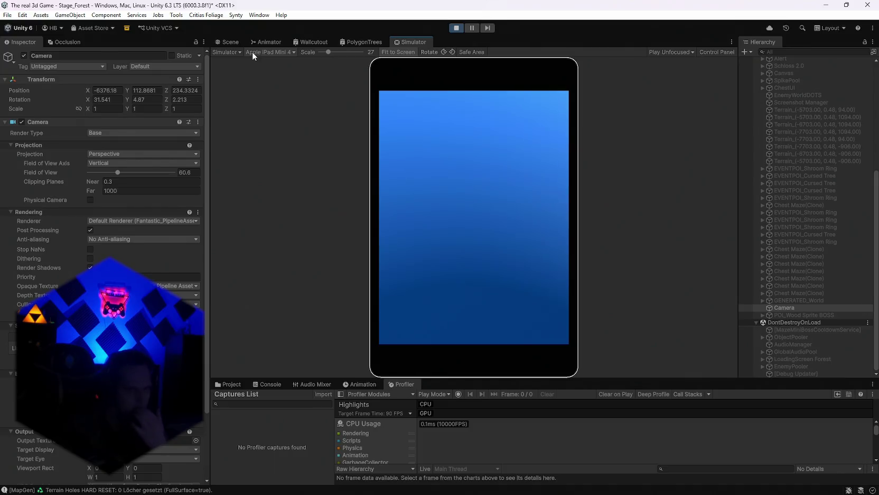
left_click(233, 51)
left_click(236, 62)
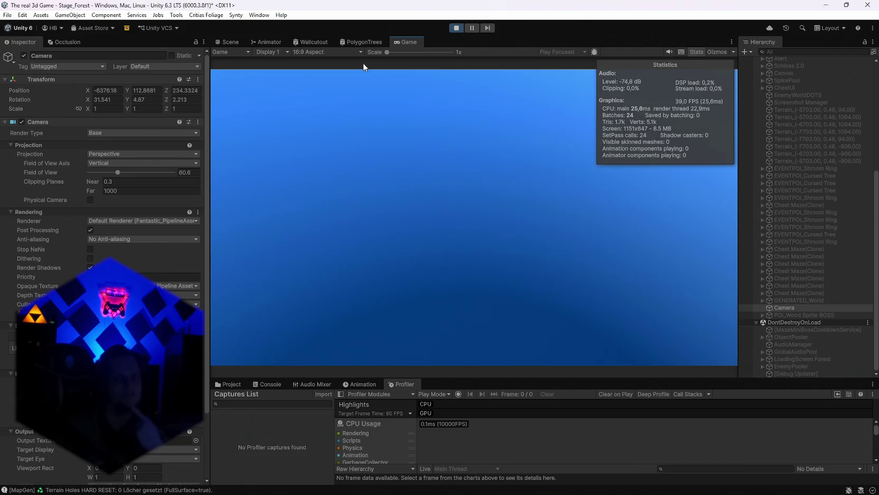
Step: Preview at 4K UHD, return to 16:9 Aspect, and show the Occlusion Culling window
left_click(309, 52)
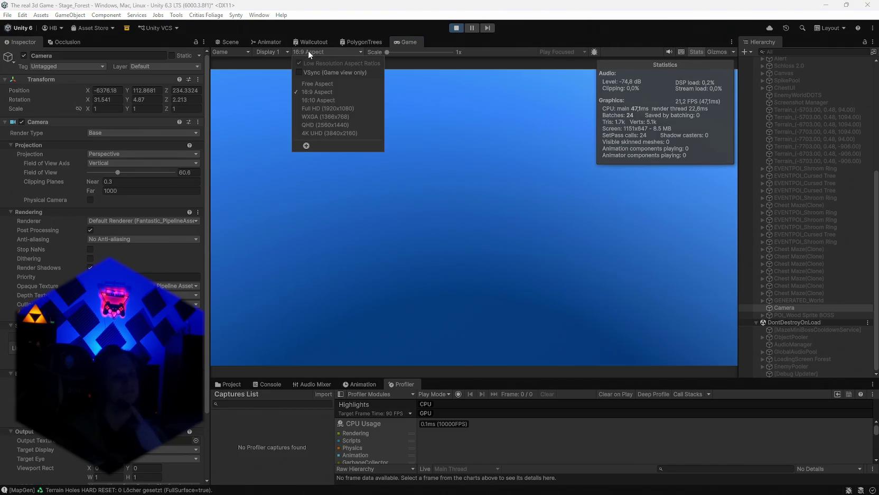
left_click(319, 133)
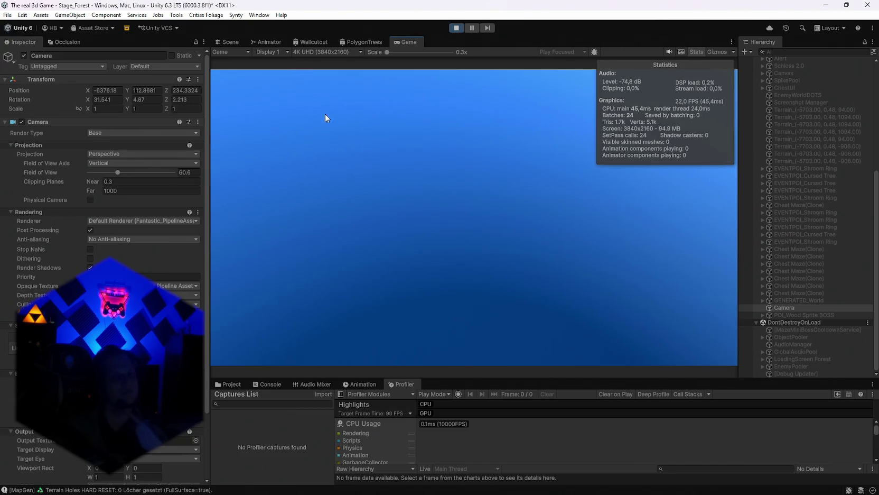
left_click(320, 53)
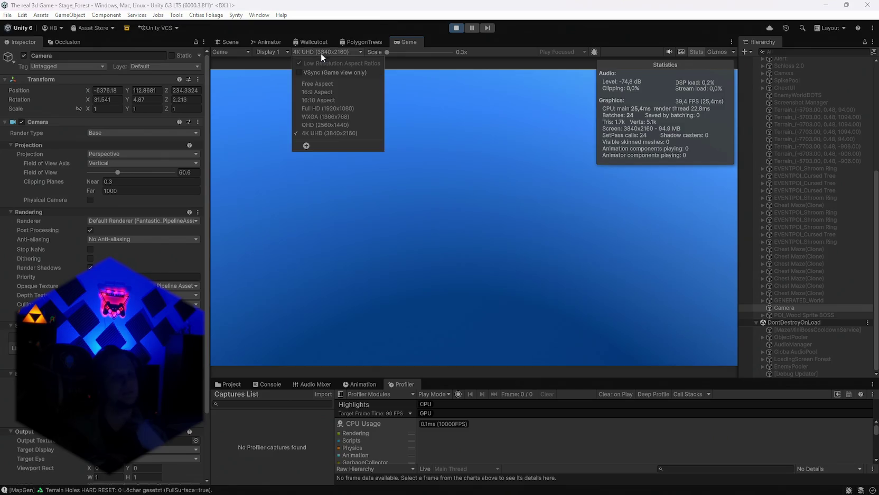
left_click(322, 92)
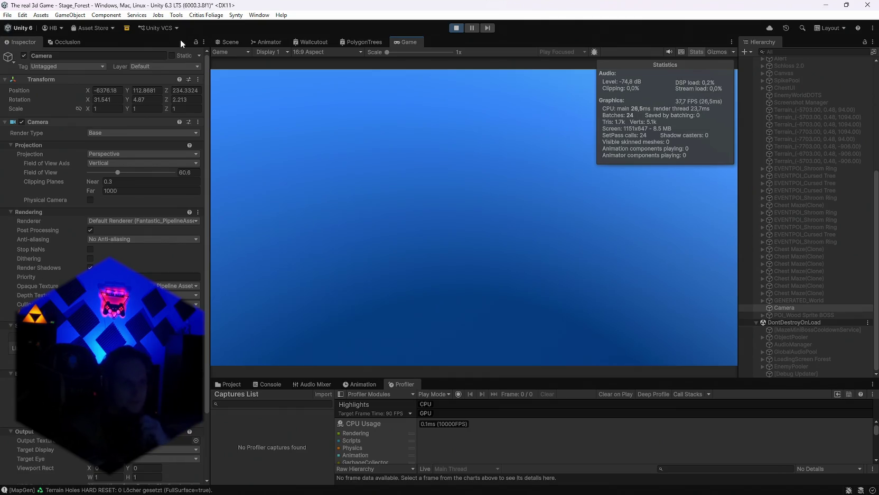
left_click(69, 43)
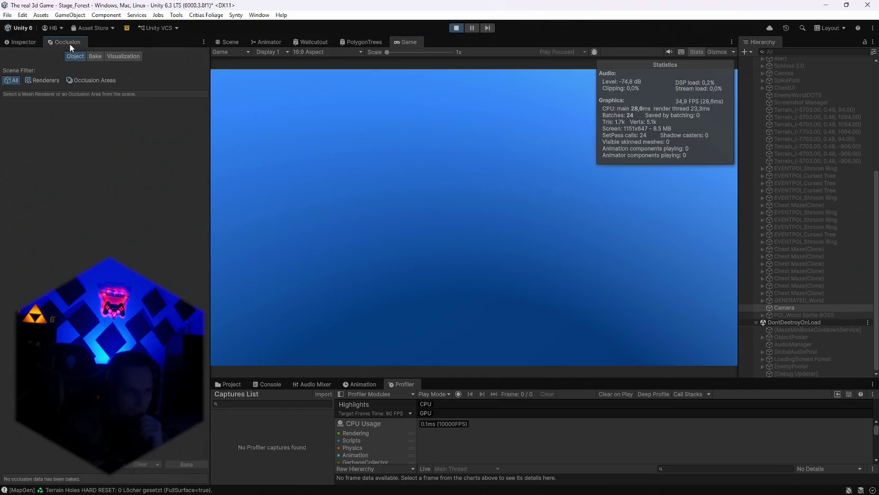
Step: Review the Occlusion window's Object, Bake and Visualization tabs, ending on Object
left_click(96, 57)
left_click(125, 56)
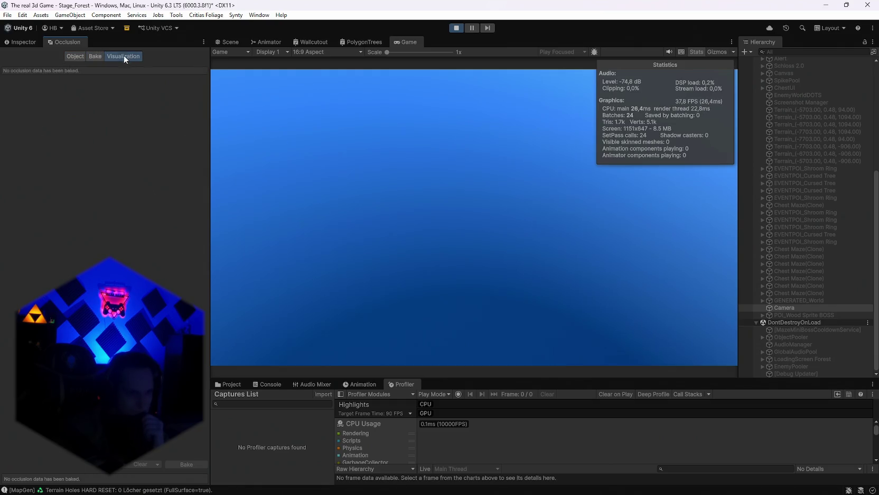
left_click(97, 59)
left_click(81, 56)
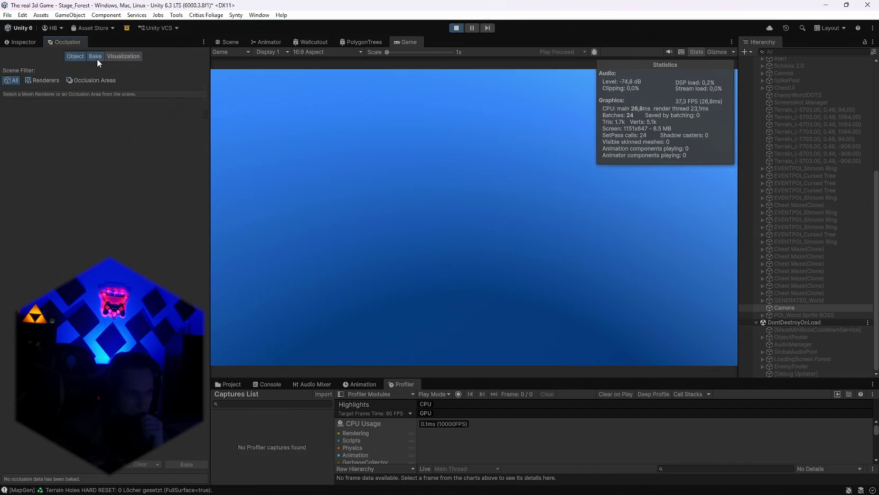
left_click(97, 58)
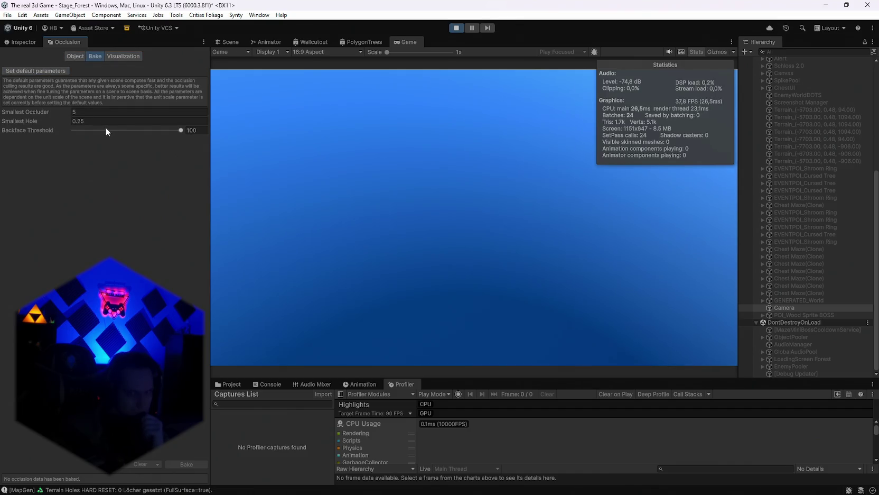
left_click(80, 55)
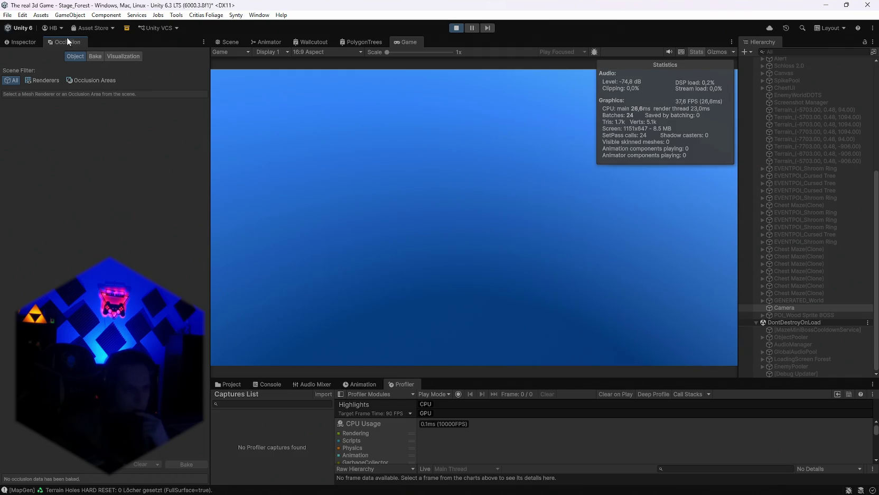
left_click(92, 57)
left_click(78, 56)
Step: Open the Lighting window via Window > Rendering > Lighting
left_click(259, 15)
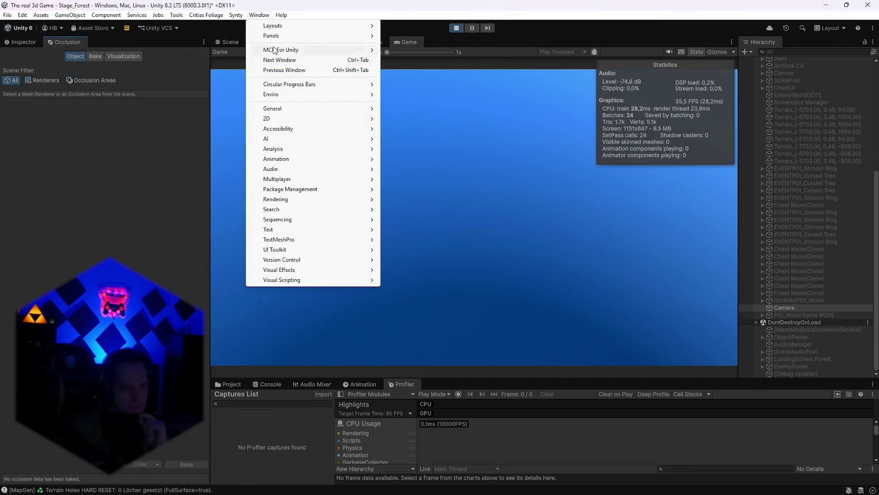
mouse_move(163, 14)
mouse_move(70, 15)
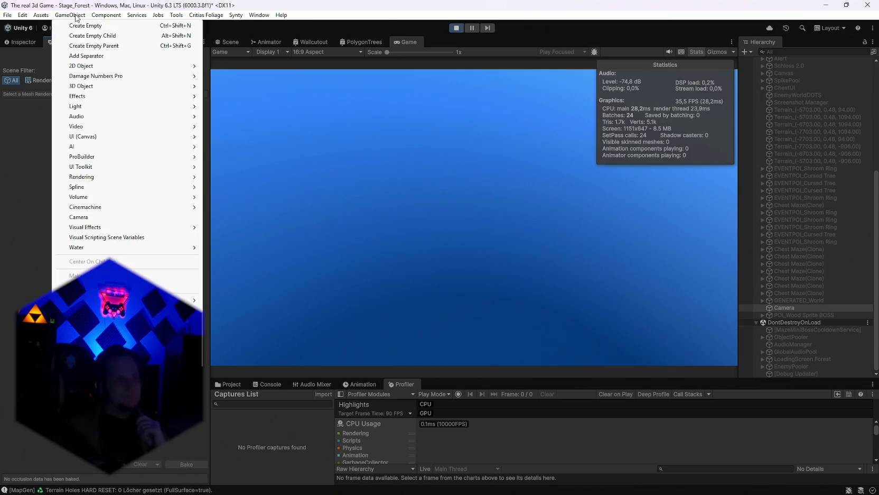
mouse_move(132, 109)
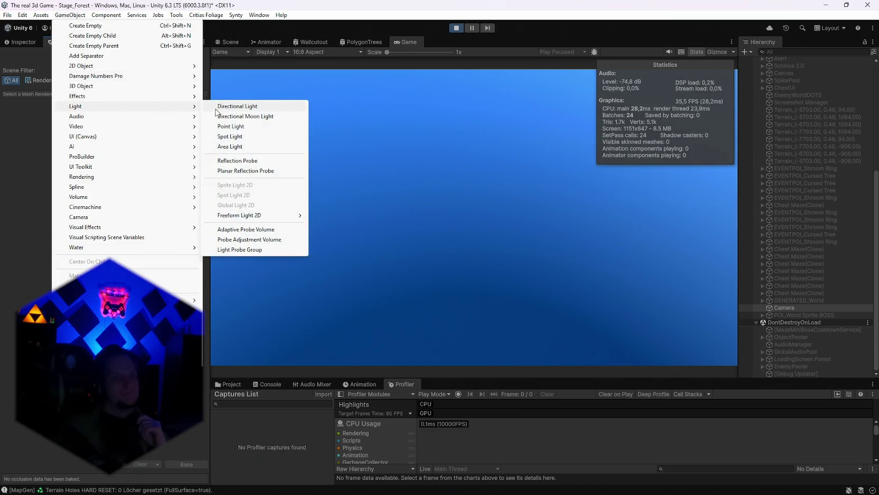
left_click(259, 14)
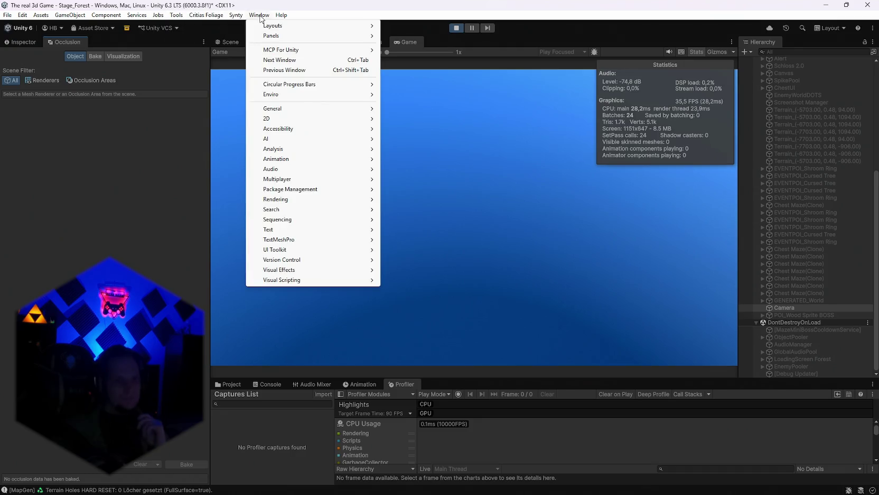
mouse_move(307, 200)
left_click(404, 199)
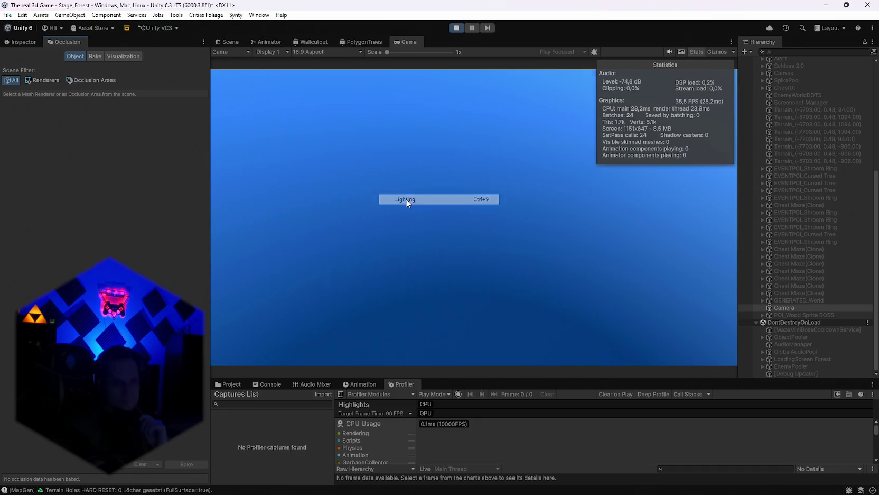
Step: Dock Lighting beside Occlusion, view its Environment settings (Enviro/Skybox material, fog off), and stop Play mode
mouse_move(482, 52)
left_mouse_down()
mouse_move(101, 55)
mouse_move(300, 72)
mouse_move(168, 71)
mouse_move(105, 48)
left_mouse_up()
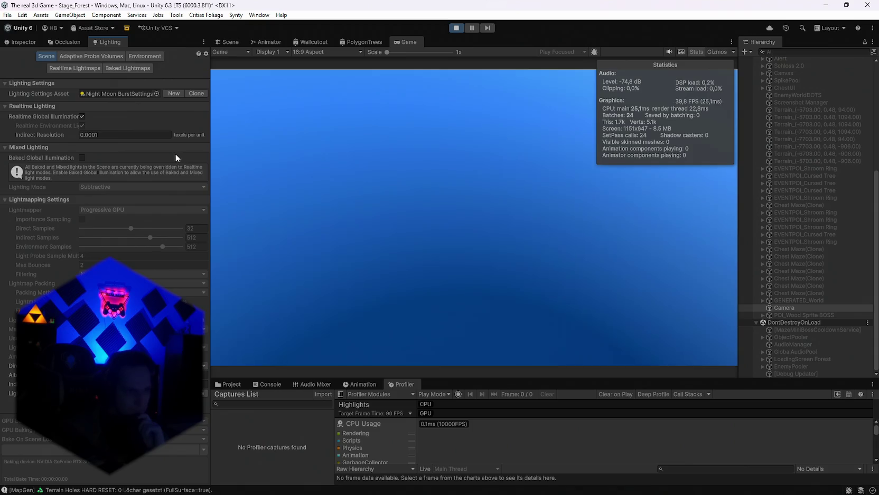
left_click(83, 53)
left_click(134, 55)
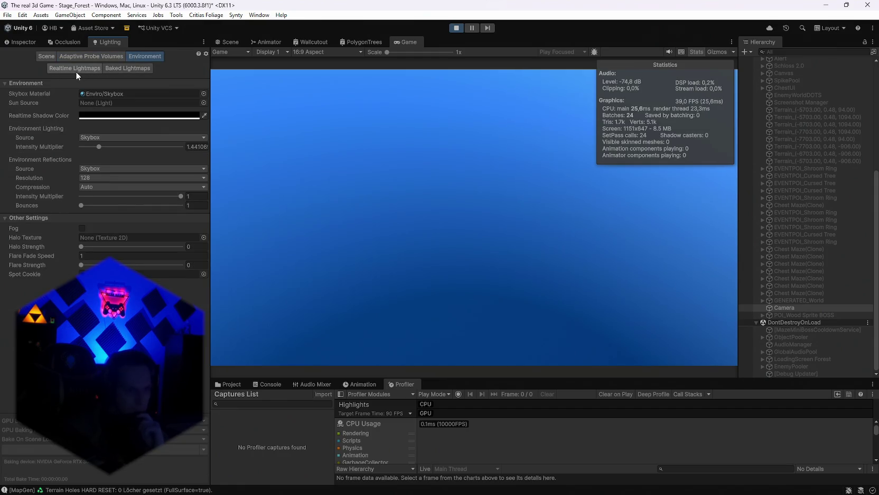
left_click(109, 93)
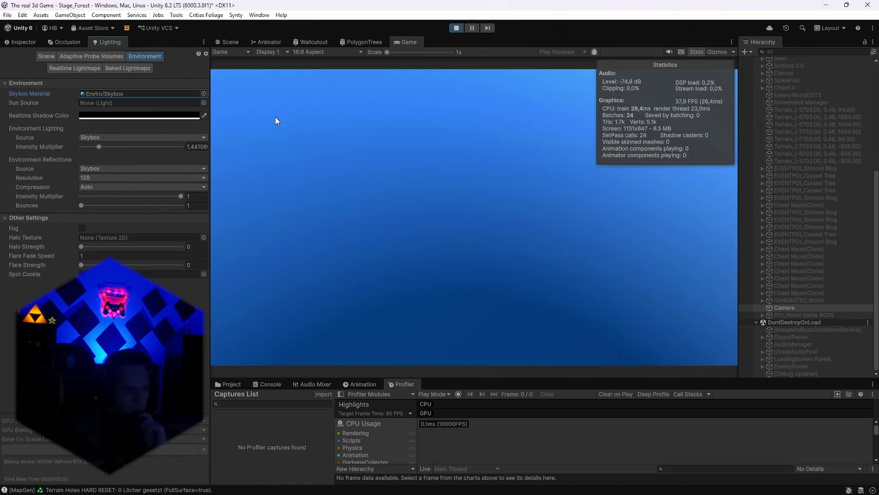
left_click(456, 28)
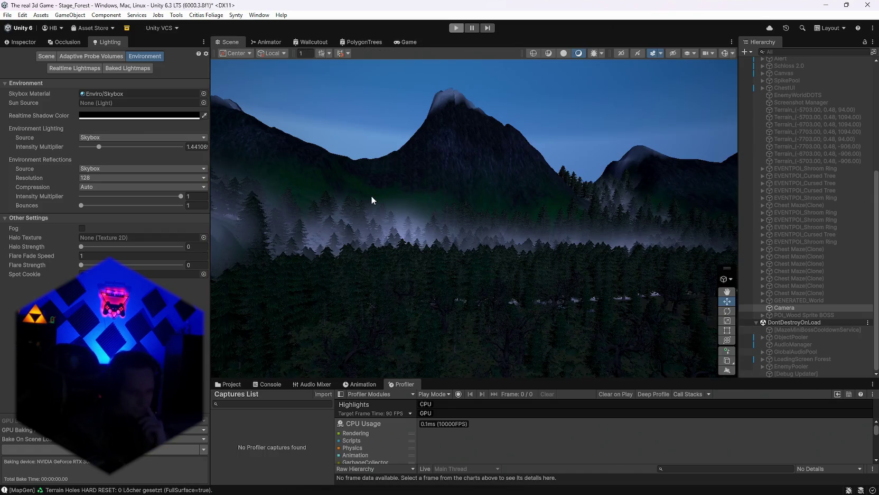
Step: Set the environment's Skybox Material to None, removing Enviro/Skybox
left_click_drag(654, 146, 597, 137)
left_click(103, 94)
key("Delete")
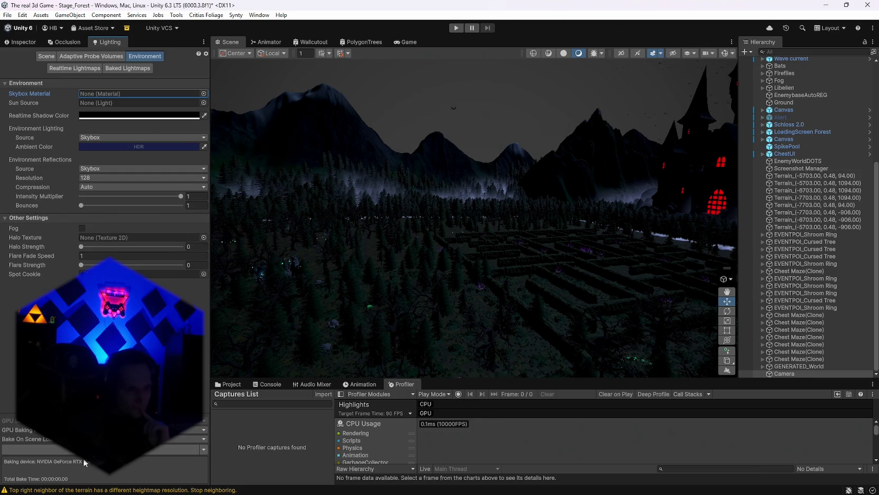
Step: Clear the scene's baked lighting data from the Generate Lighting dropdown
left_click(204, 448)
left_click(221, 471)
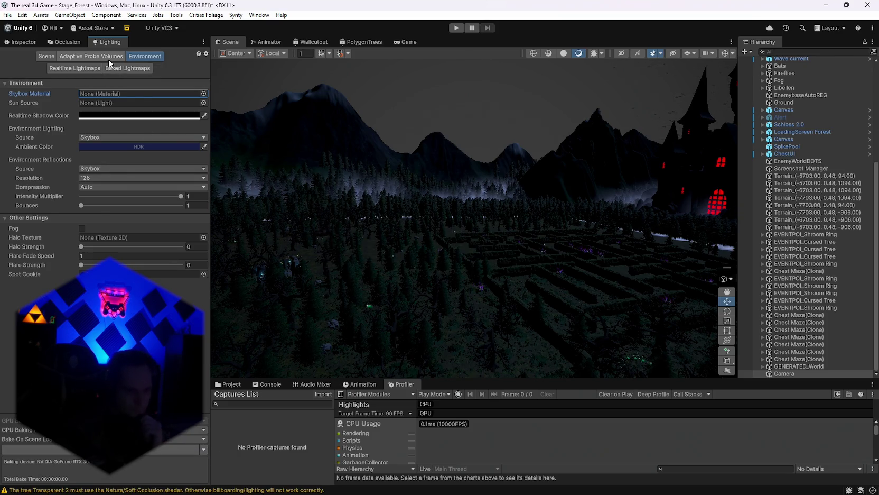
left_click(55, 56)
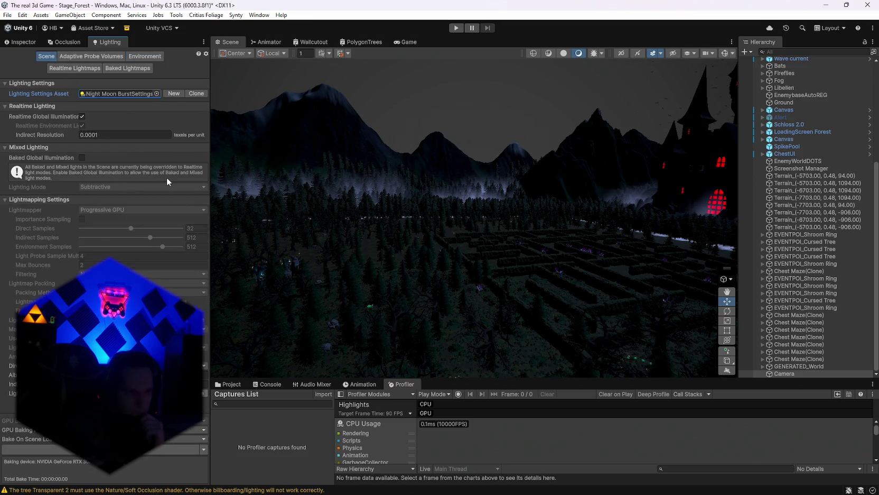
left_click(204, 449)
left_click(225, 471)
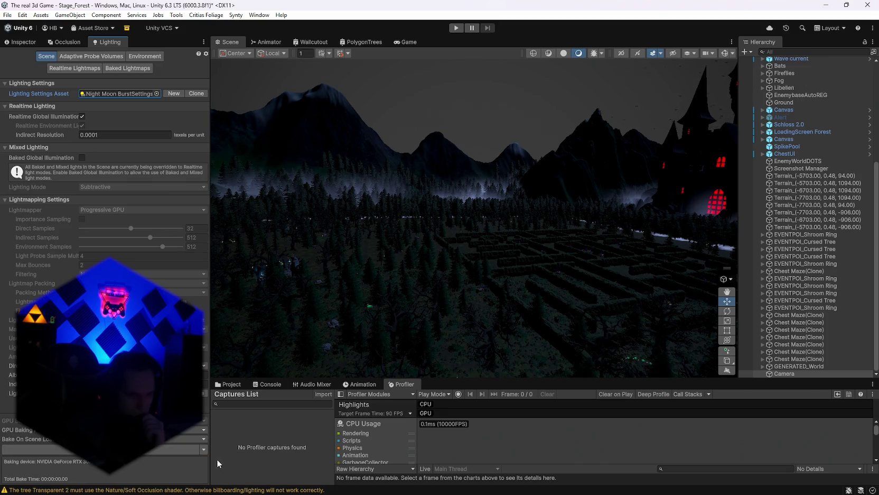
left_click(203, 450)
left_click(178, 464)
left_click(84, 56)
left_click(204, 465)
Step: Recheck the Environment, lightmap and Scene lighting tabs, clearing baked data again, then show the Project panel
left_click(145, 57)
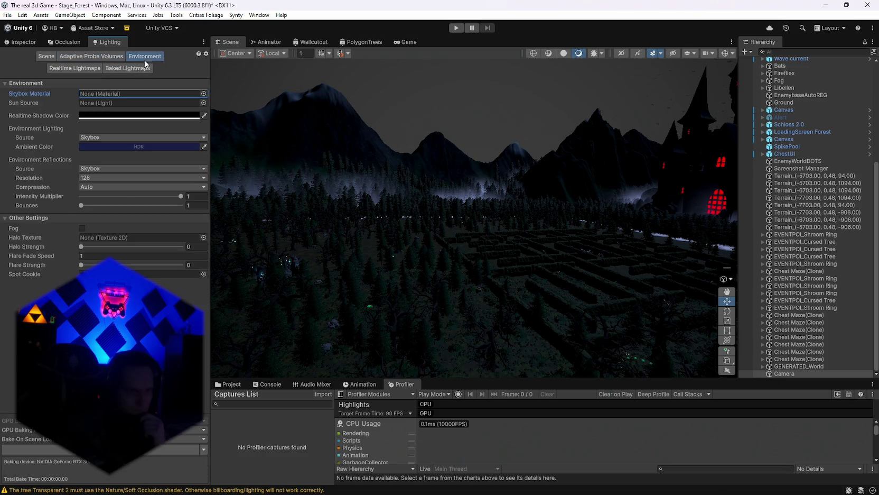
left_click(74, 68)
left_click(204, 449)
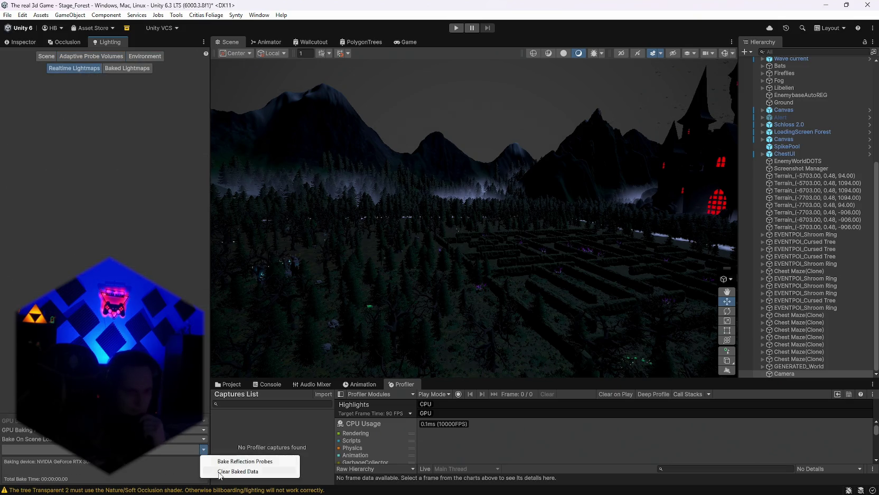
left_click(220, 472)
left_click(126, 68)
left_click(203, 449)
left_click(218, 470)
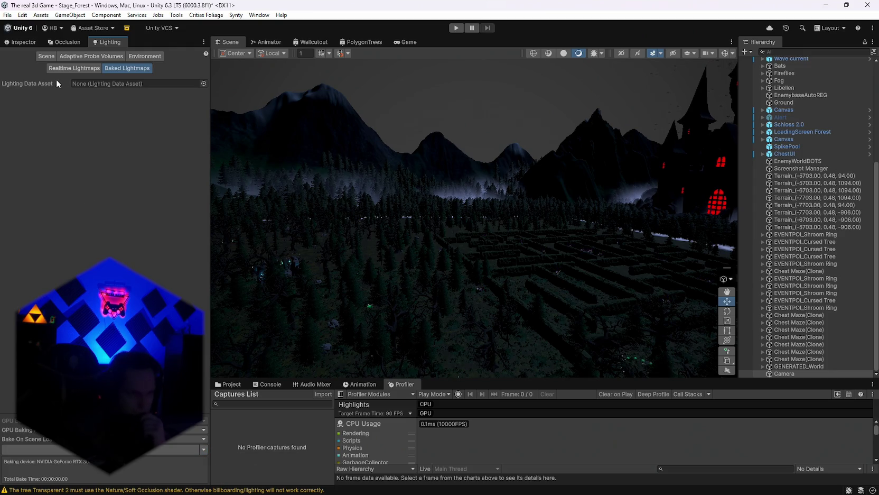
left_click(77, 57)
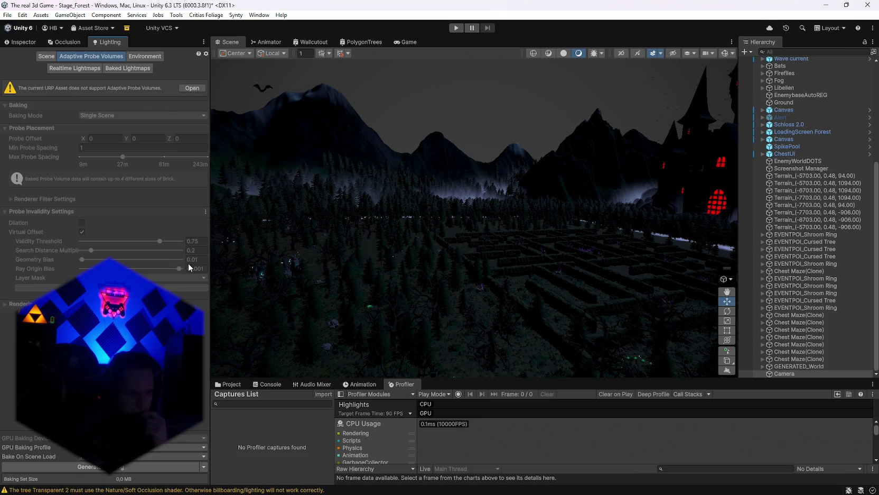
left_click(142, 57)
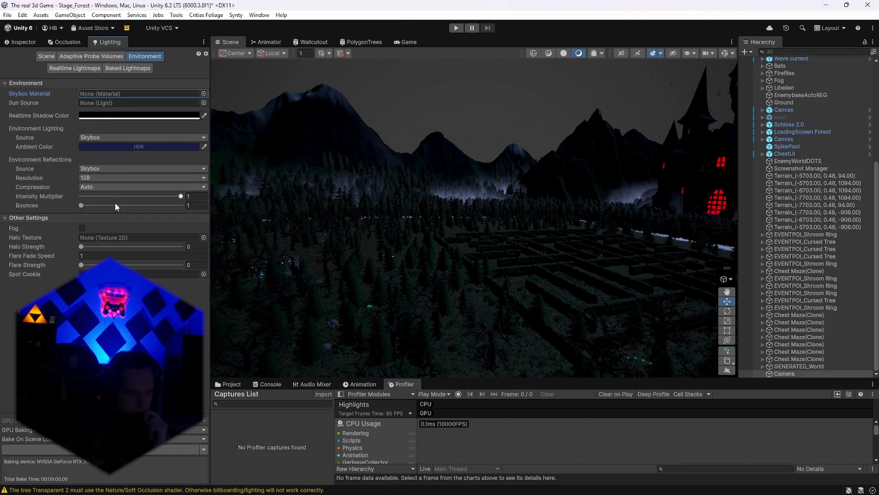
left_click(51, 56)
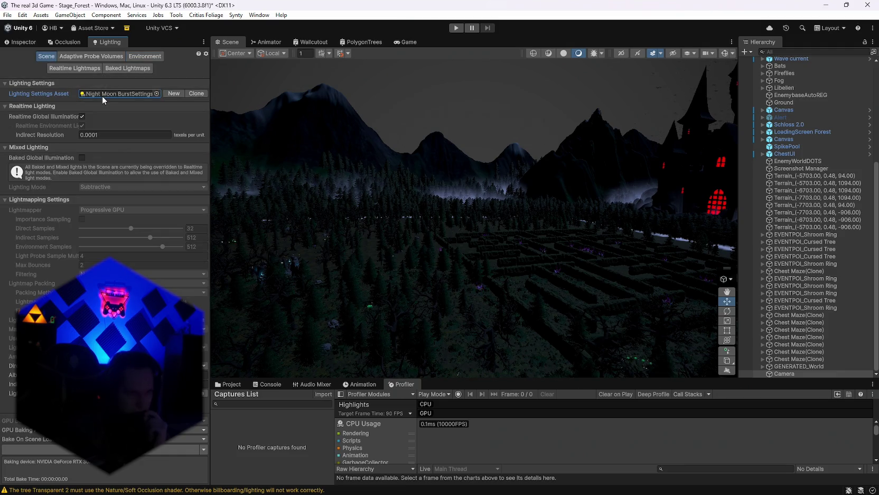
left_click(227, 384)
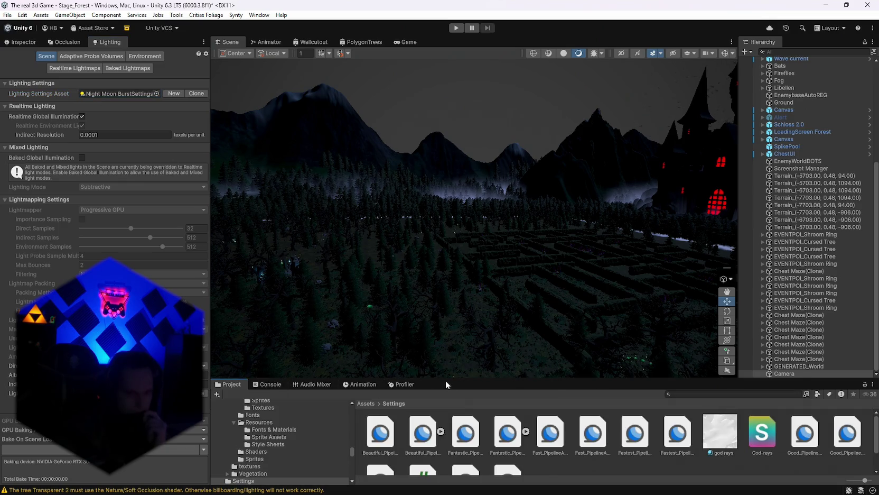
Step: Enlarge the Project panel, ping the Night MoonBurst lighting settings asset, and start Play mode
left_click_drag(446, 381, 445, 280)
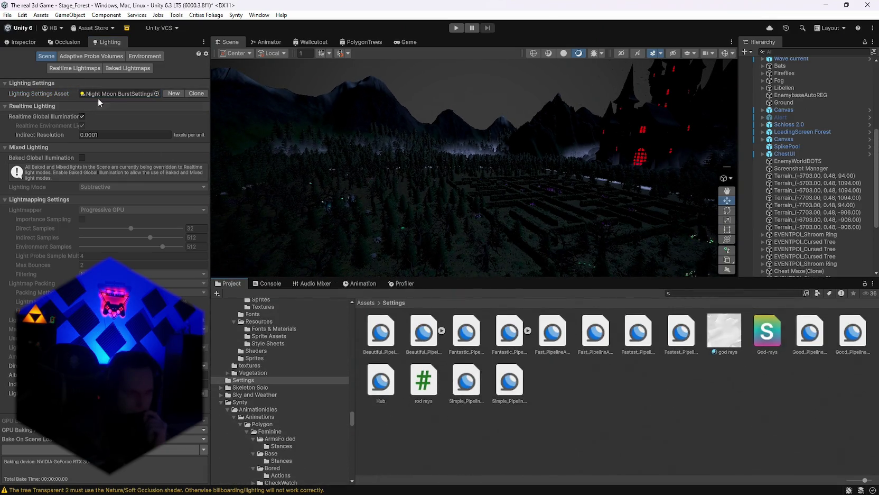
left_click(103, 93)
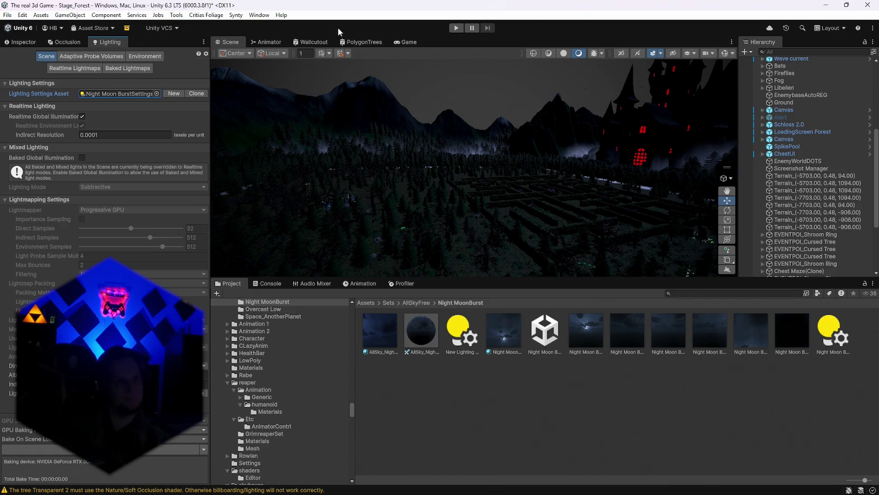
left_click(456, 28)
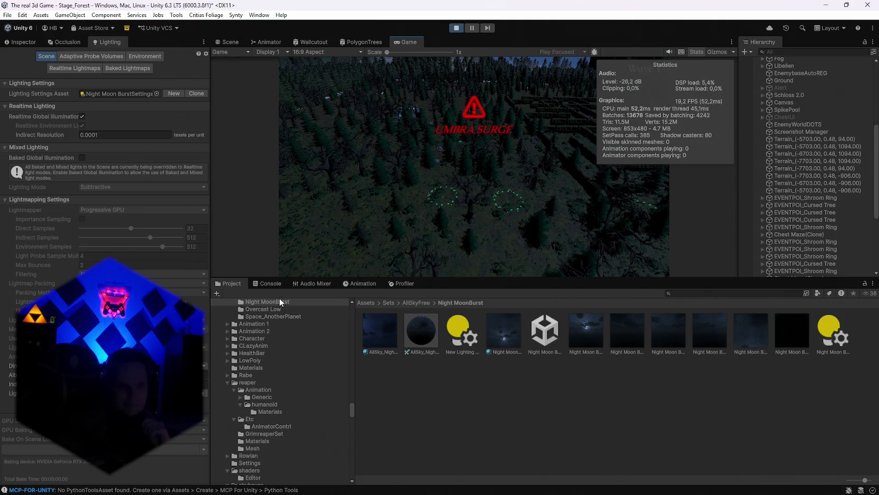
Step: Find Beautiful_PipelineAsset via 'pipel', open its forward renderer, and disable the Enviro URP Render Feature
left_click(694, 294)
type("pipel")
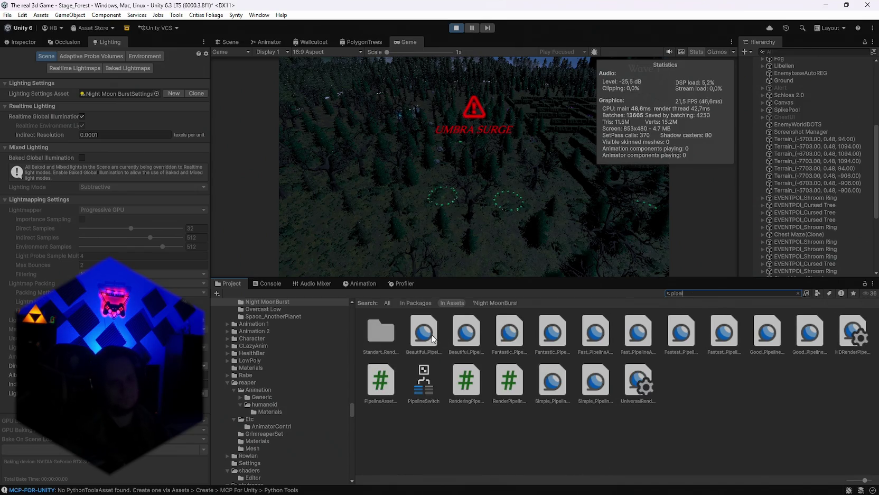
left_click(428, 333)
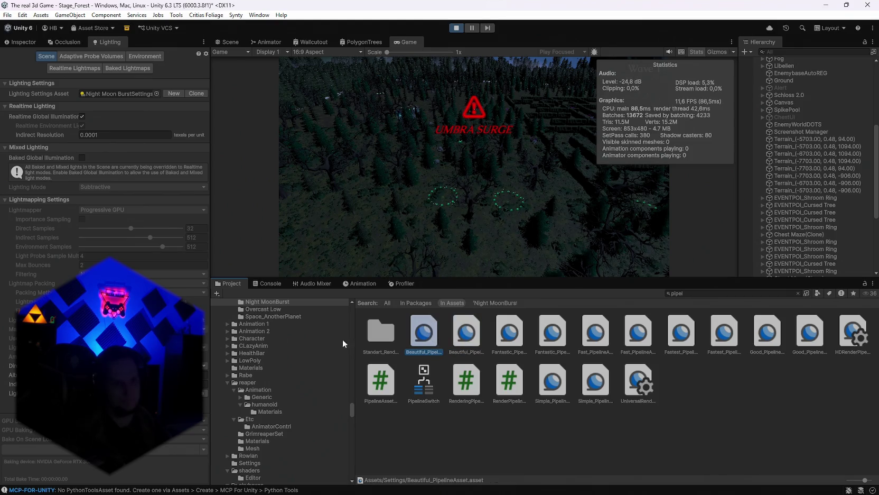
left_click(23, 41)
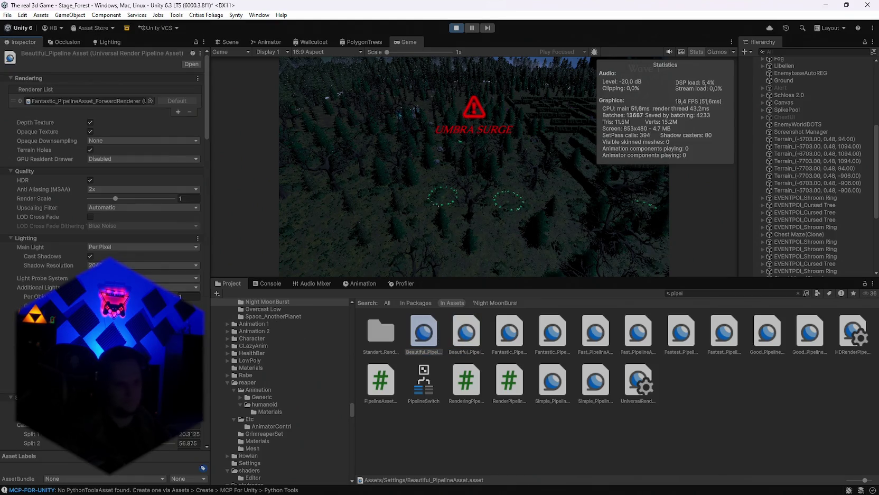
double_click(80, 101)
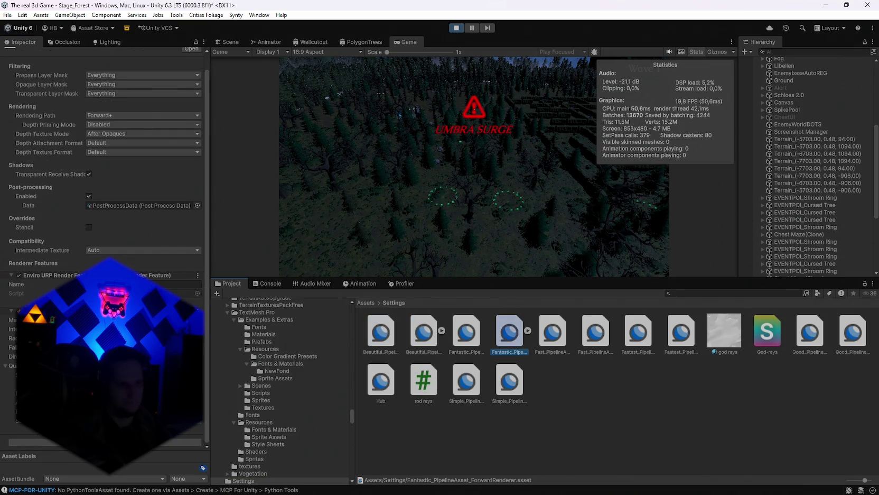
left_click(19, 275)
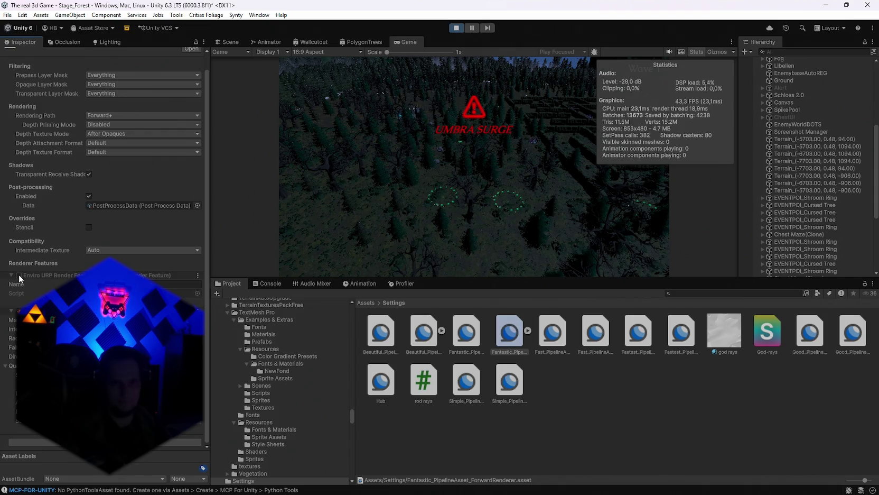
left_click(19, 275)
left_click(19, 275)
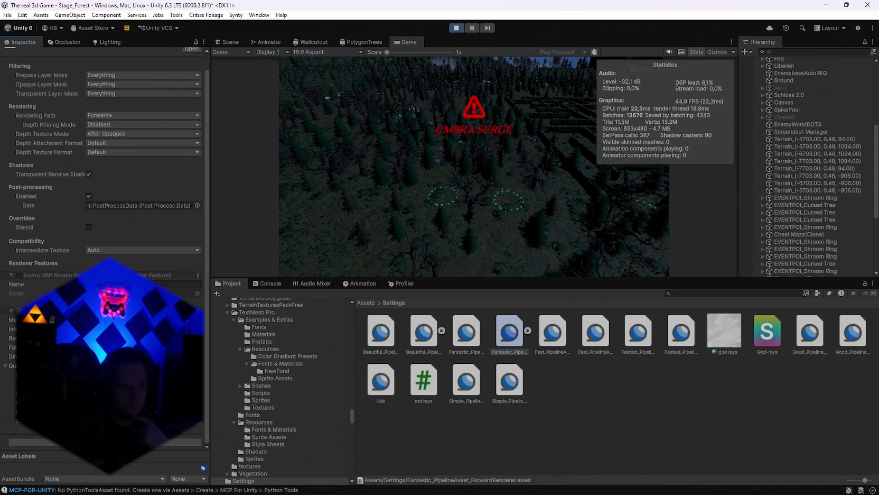
Step: Show the Profiler, enlarge its CPU category list, and place the Game tab after Scene
left_click(399, 284)
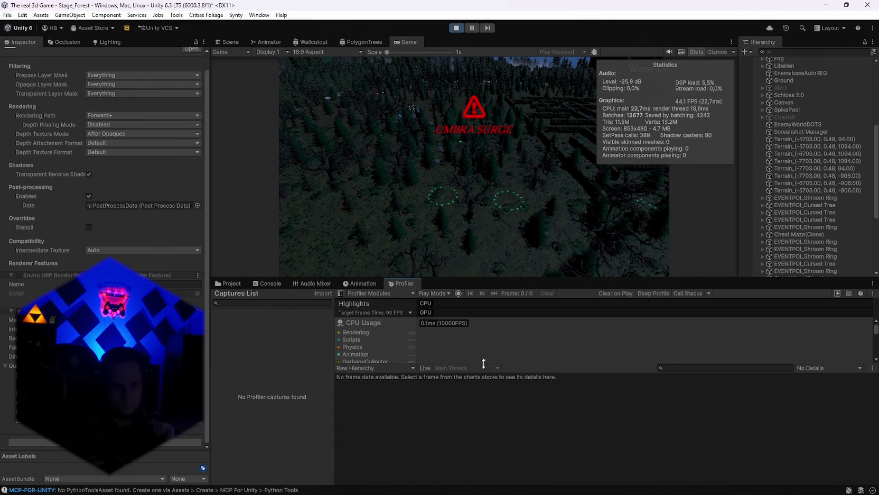
left_click_drag(484, 364, 482, 405)
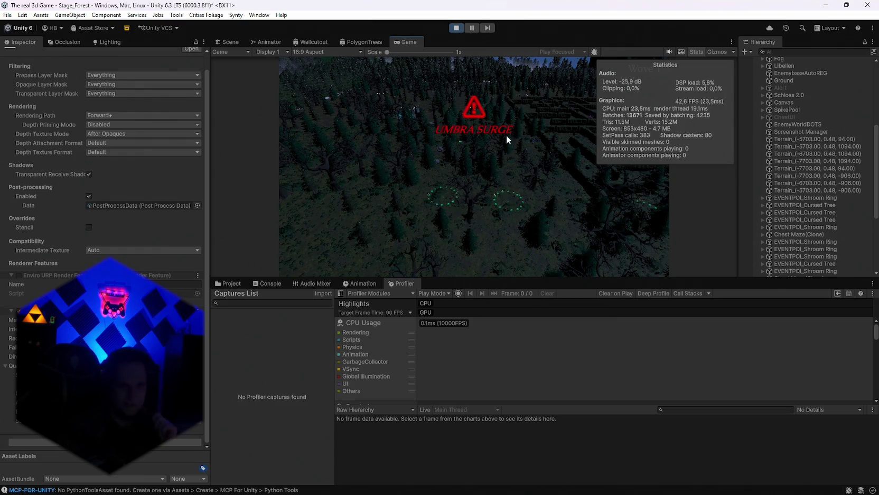
left_click(238, 41)
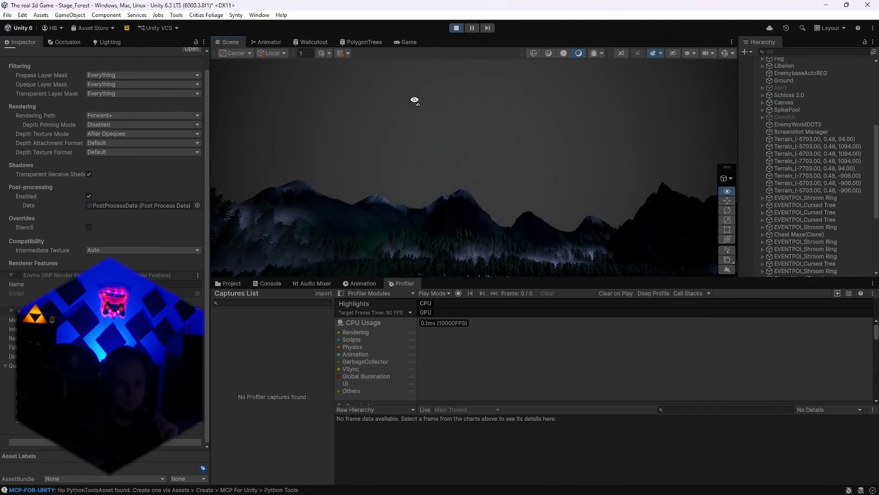
left_click(404, 42)
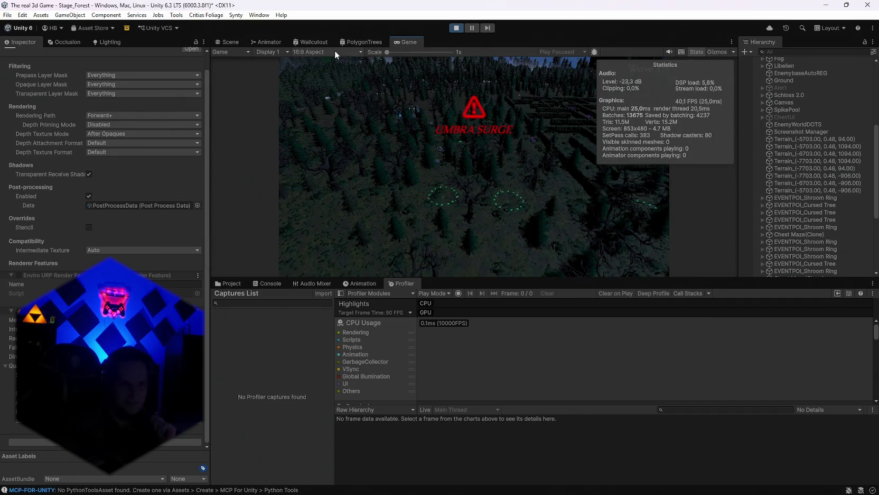
left_click_drag(406, 38, 266, 43)
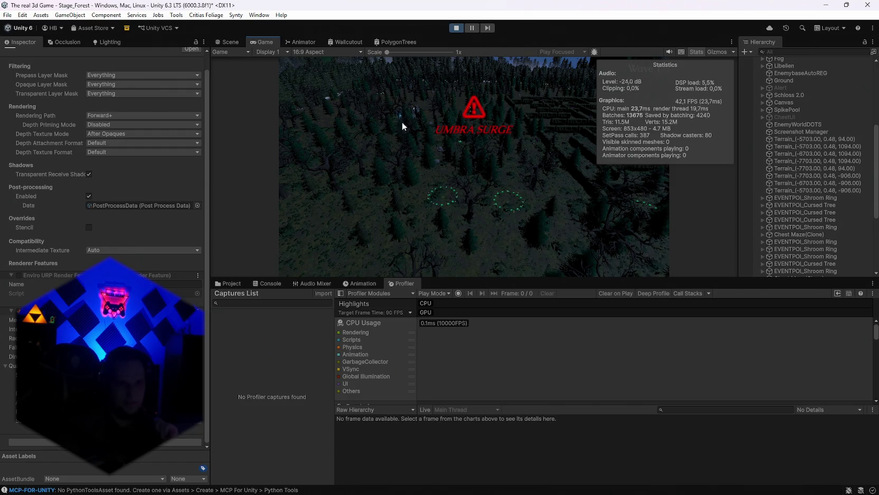
Step: Close the PolygonTrees shader graph, answering the unsaved-changes prompt, and start profiler recording
left_click(388, 41)
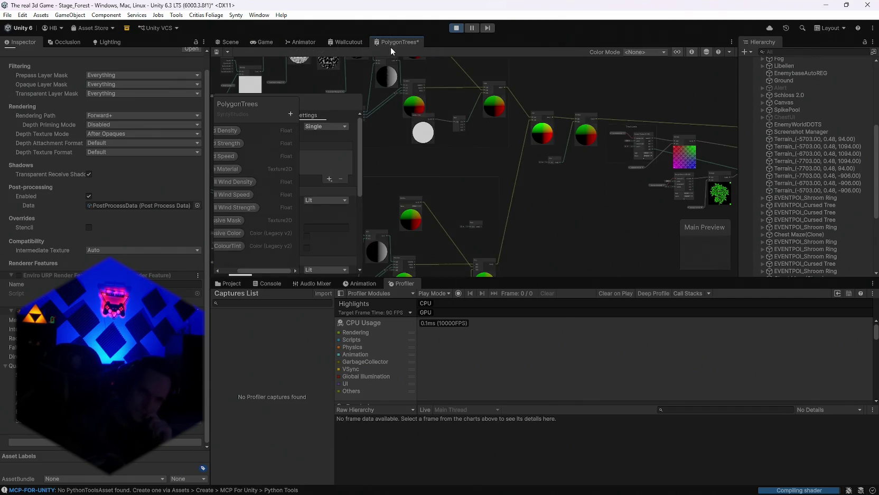
right_click(385, 43)
left_click(442, 59)
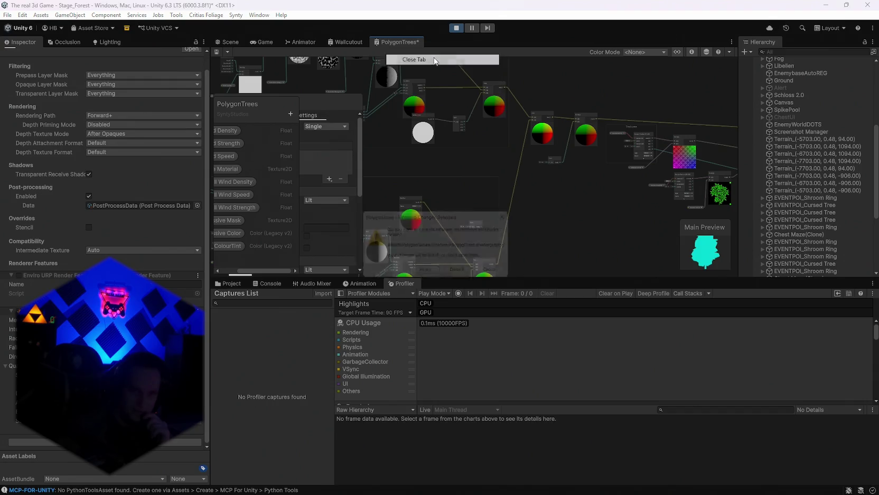
left_click(459, 276)
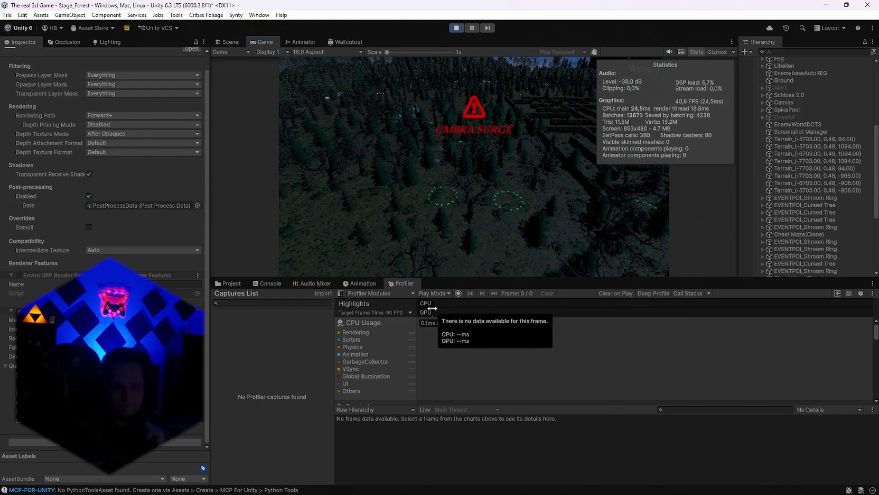
left_click(457, 293)
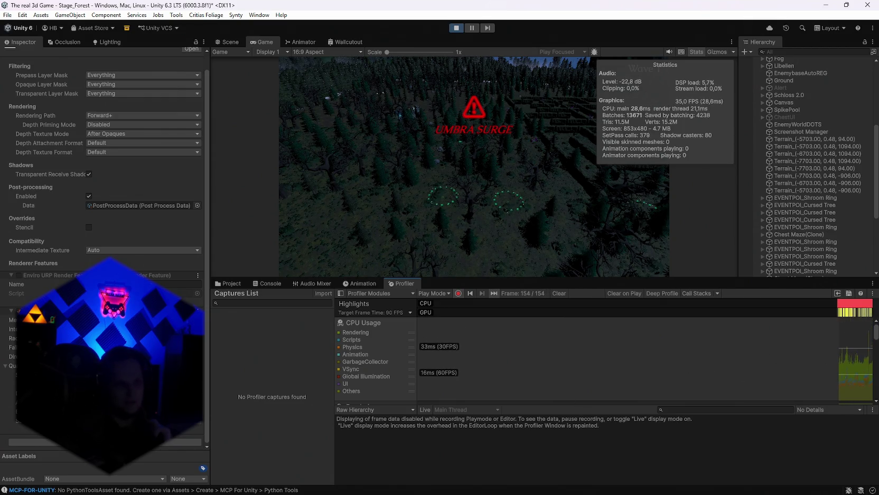
Step: Toggle the Enviro URP Render Feature on then off during recording, then stop the profiler capture
left_click(19, 275)
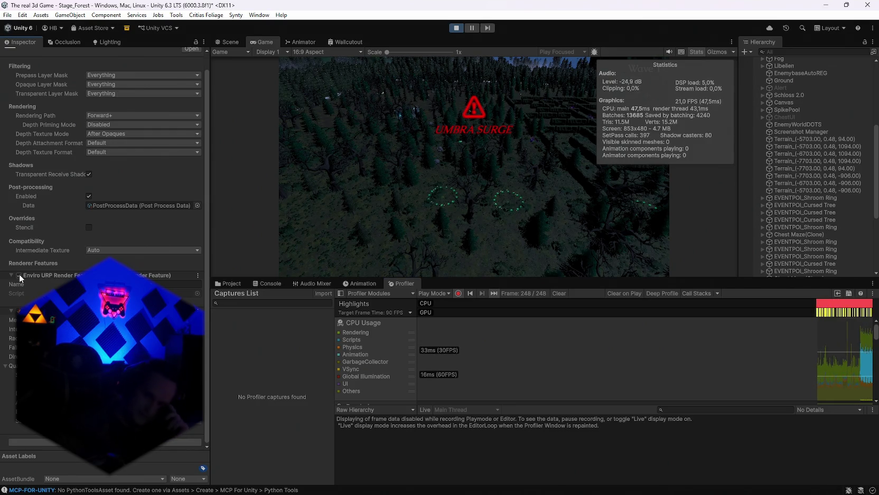
left_click(19, 274)
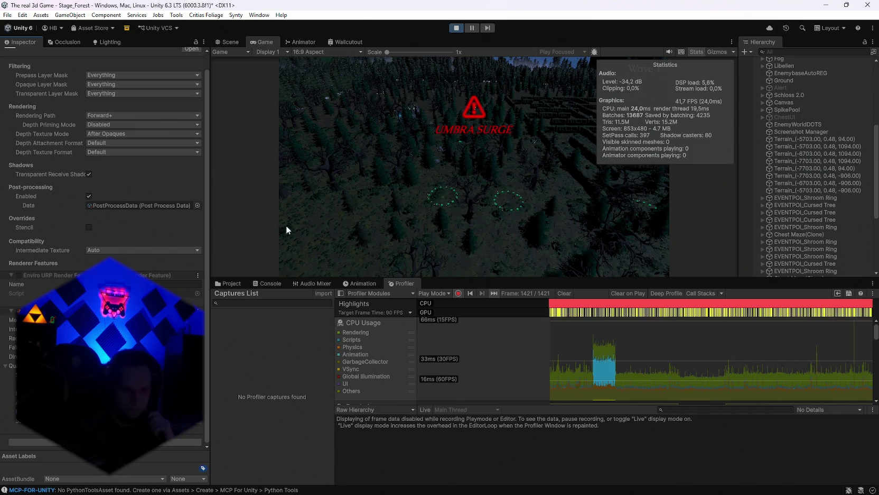
left_click(458, 294)
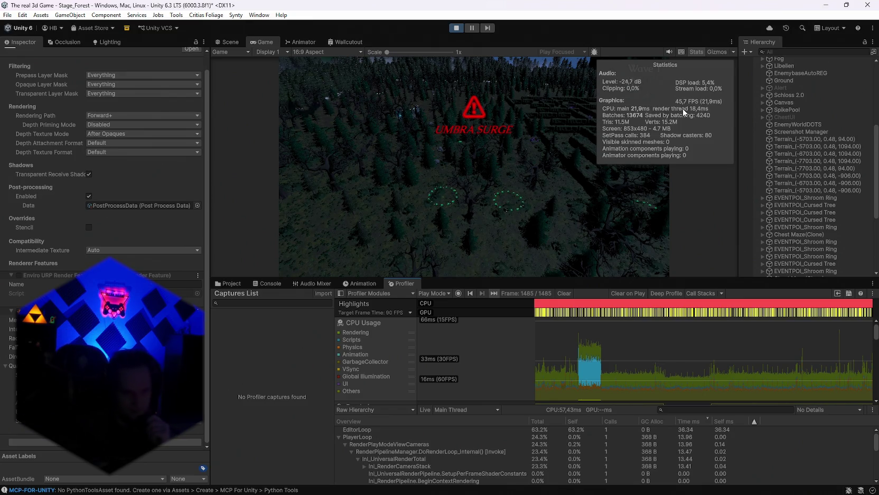
Step: Resize the Profiler's breakdown list and CPU chart, re-enable Rendering in the graph, and stop Play mode
mouse_move(483, 403)
left_mouse_down()
mouse_move(476, 377)
mouse_move(457, 361)
left_mouse_up()
scroll(378, 428, "down", 3)
scroll(407, 437, "up", 3)
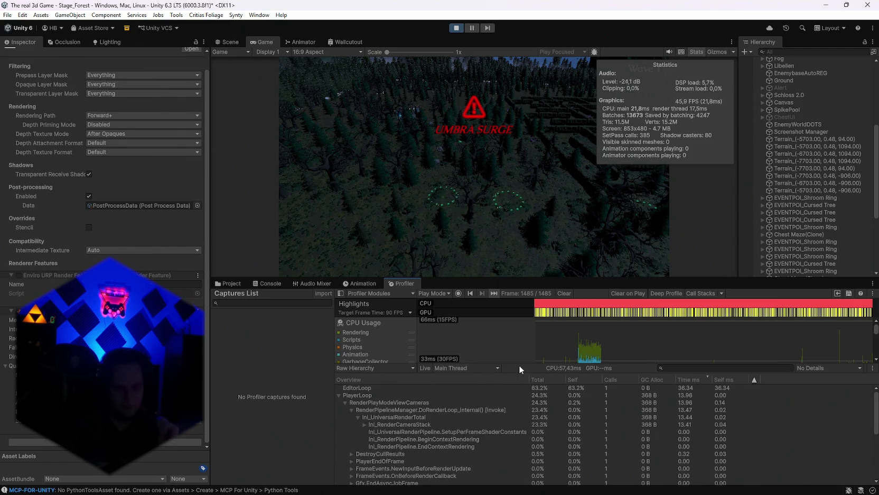
left_click_drag(519, 364, 545, 412)
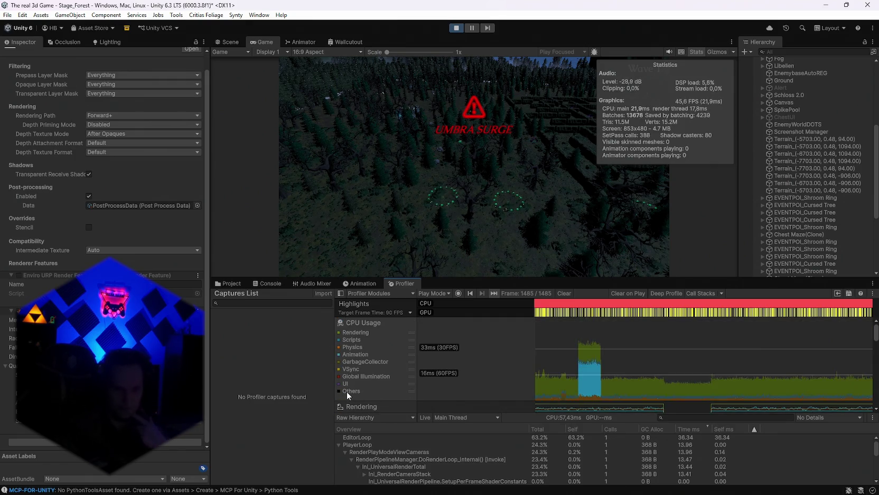
left_click(352, 331)
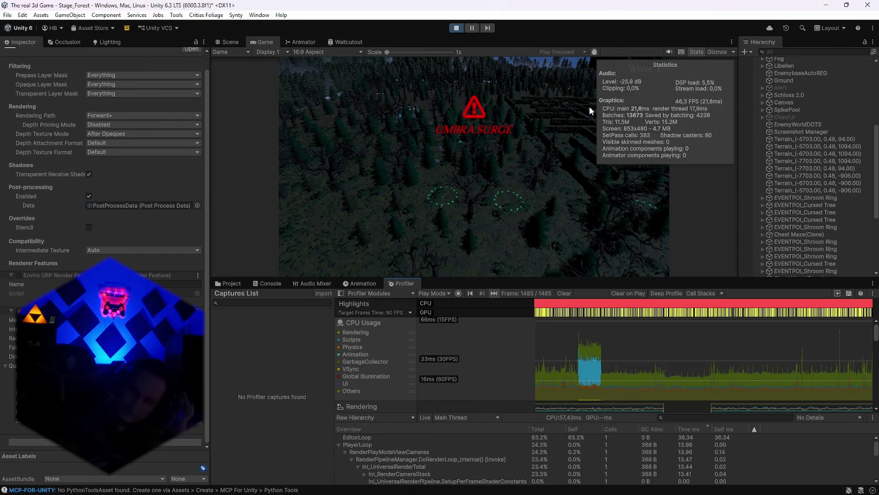
left_click(456, 27)
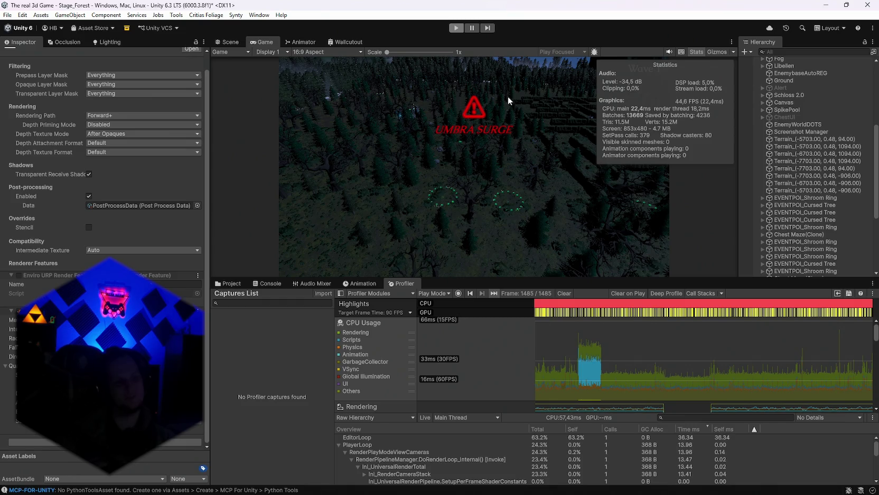
Step: Browse the Stage_Forest Hierarchy, selecting the terrain tile and Camera objects
key("ctrl+p")
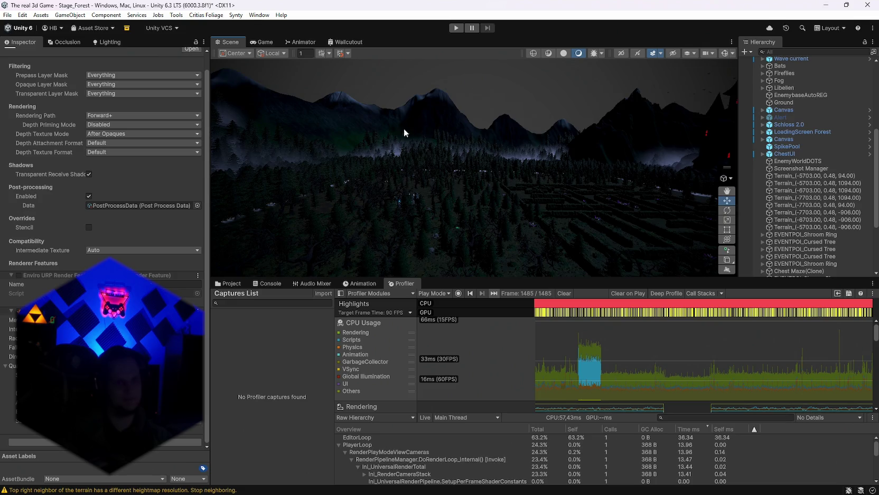
left_click(7, 15)
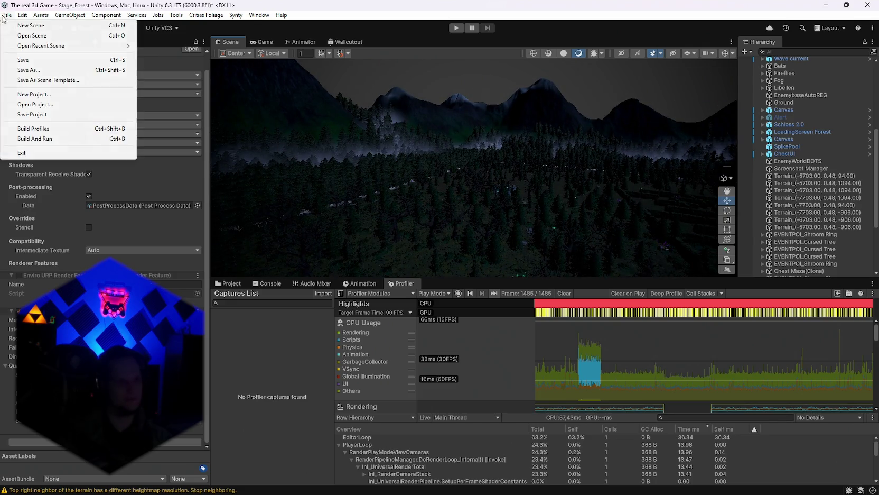
left_click(802, 185)
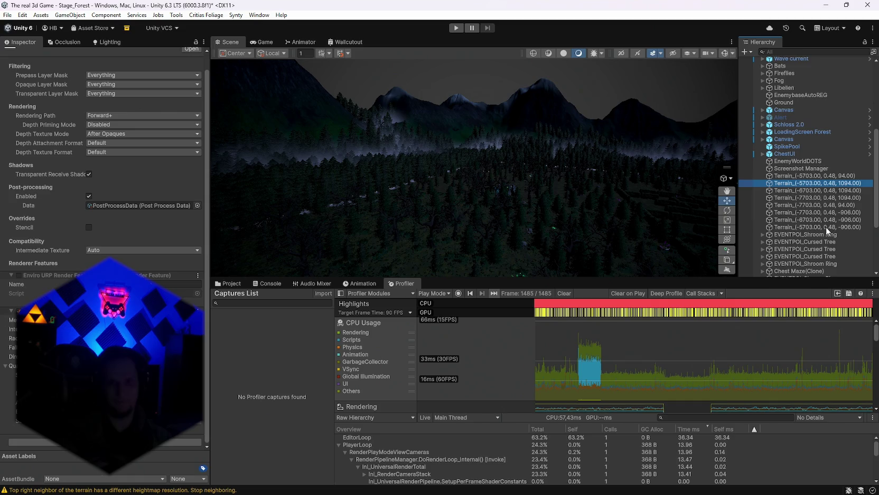
scroll(803, 185, "down", 5)
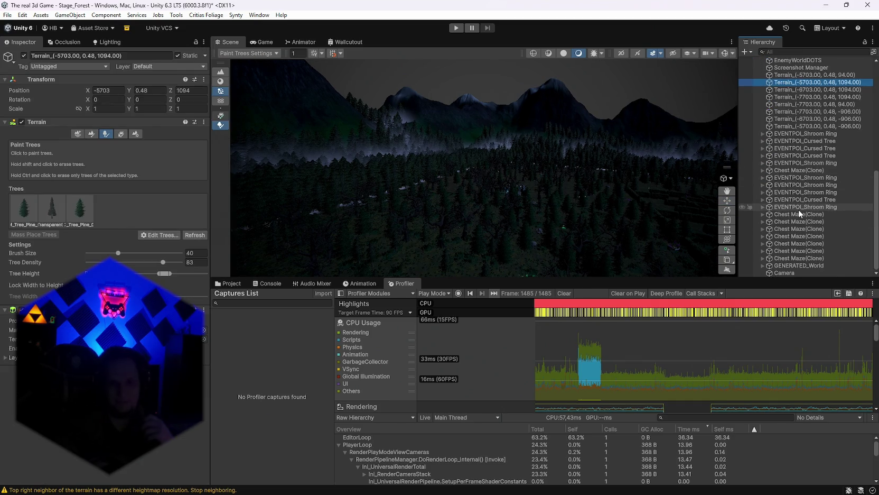
left_click(788, 272)
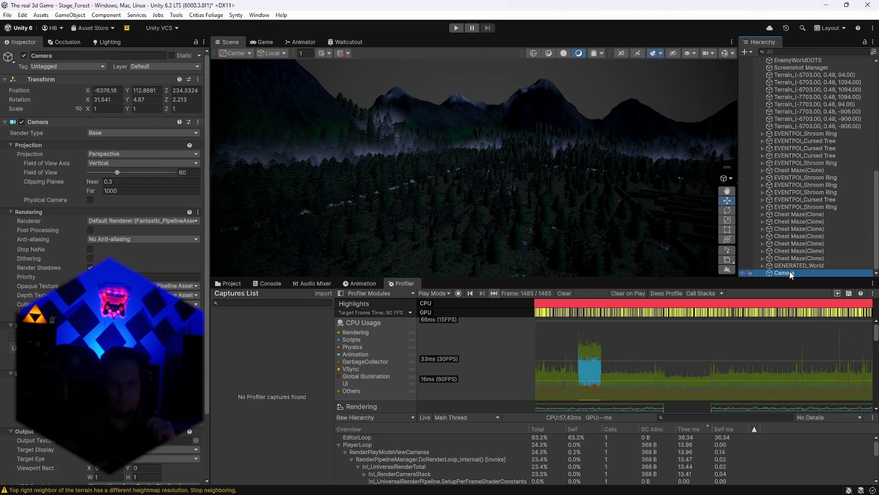
scroll(789, 270, "up", 10)
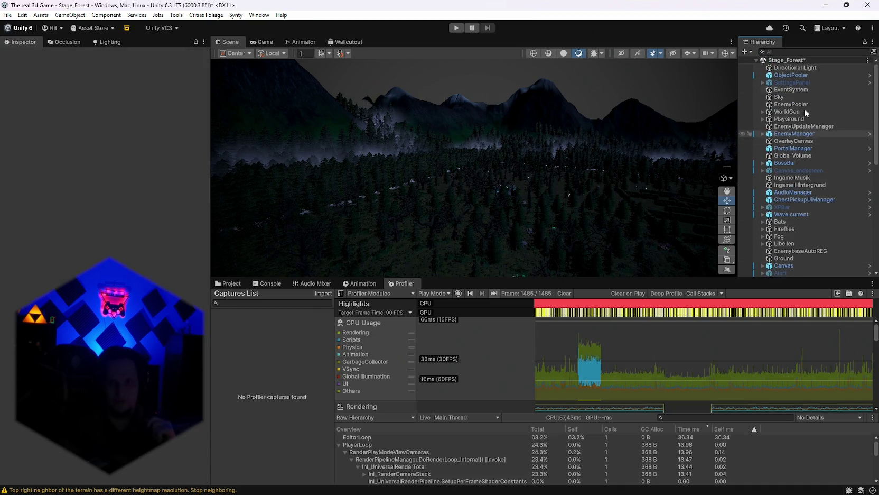
scroll(807, 173, "down", 6)
key("alt")
key("Down")
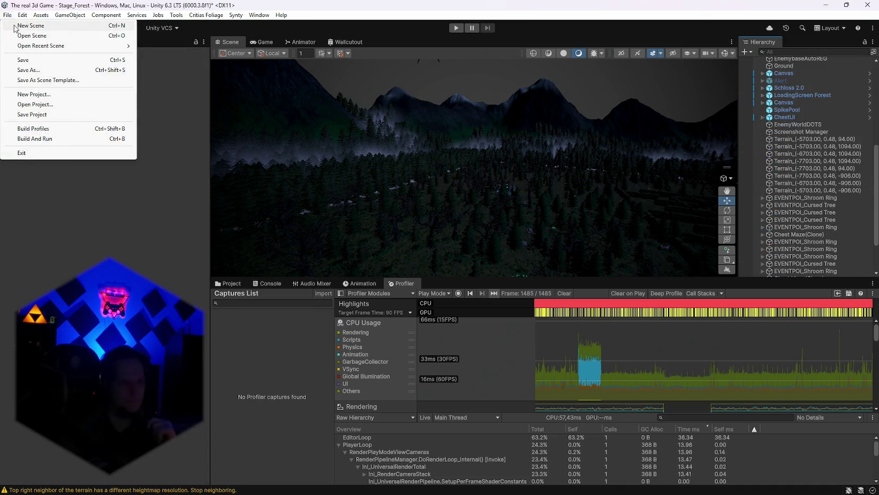
key("Right")
key("Escape")
scroll(792, 159, "up", 10)
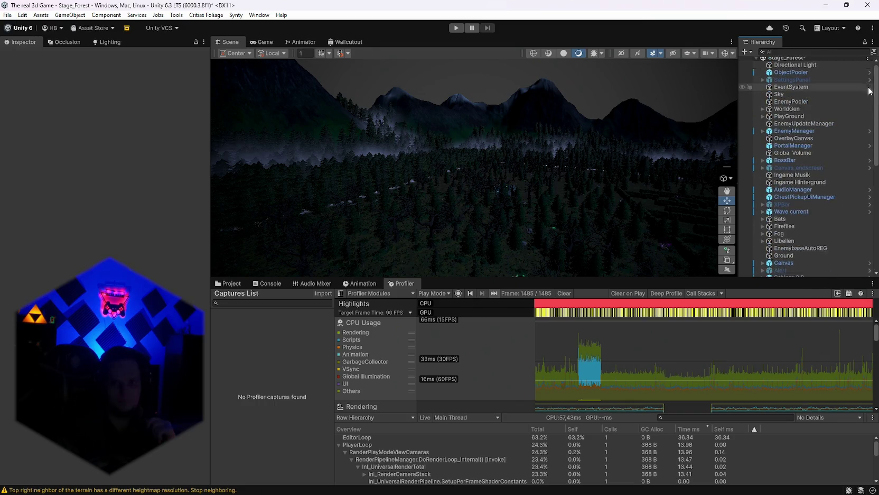
Step: Delete the Sky object and open the recent Stage_Hub scene from the File menu
left_click(789, 98)
key("Delete")
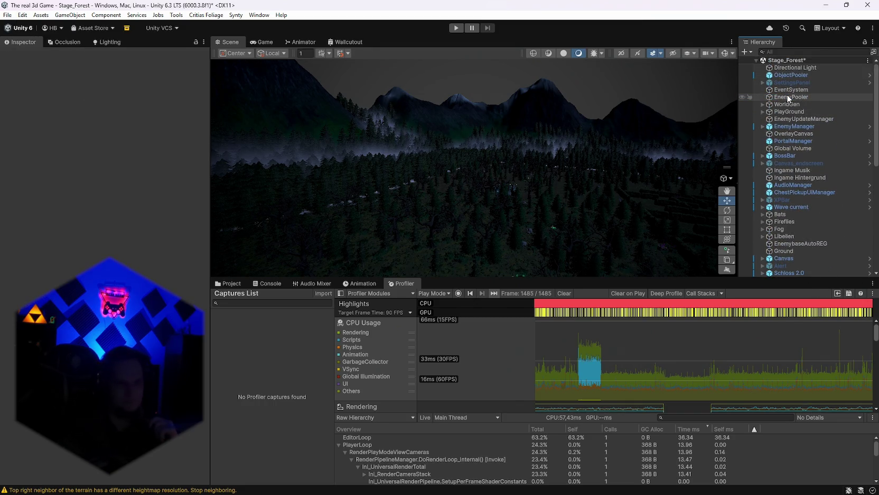
scroll(801, 80, "down", 1)
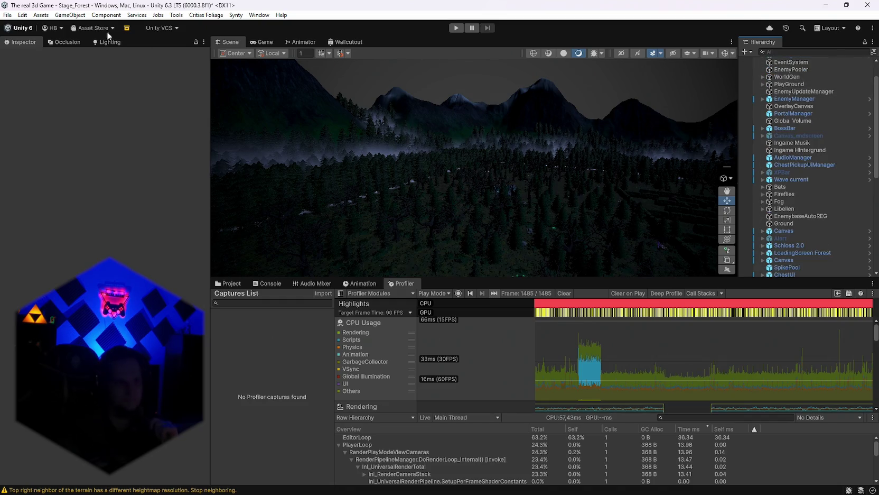
left_click(8, 15)
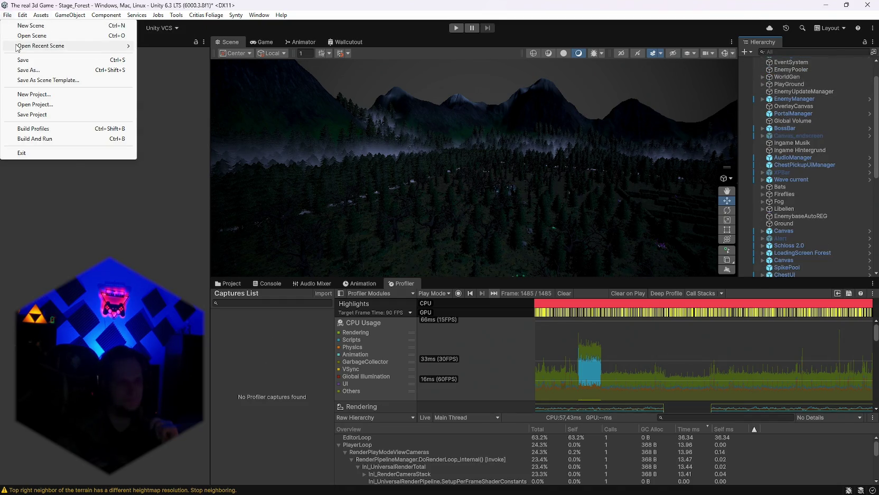
mouse_move(23, 47)
left_click(211, 56)
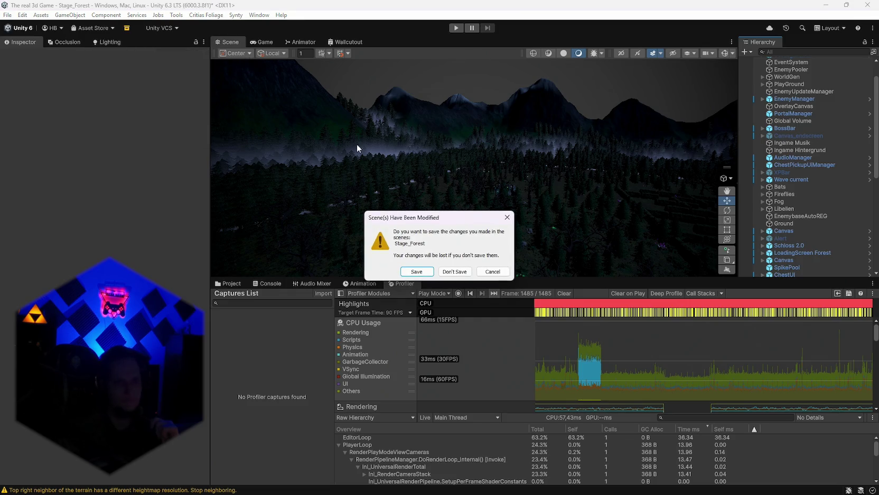
left_click(421, 273)
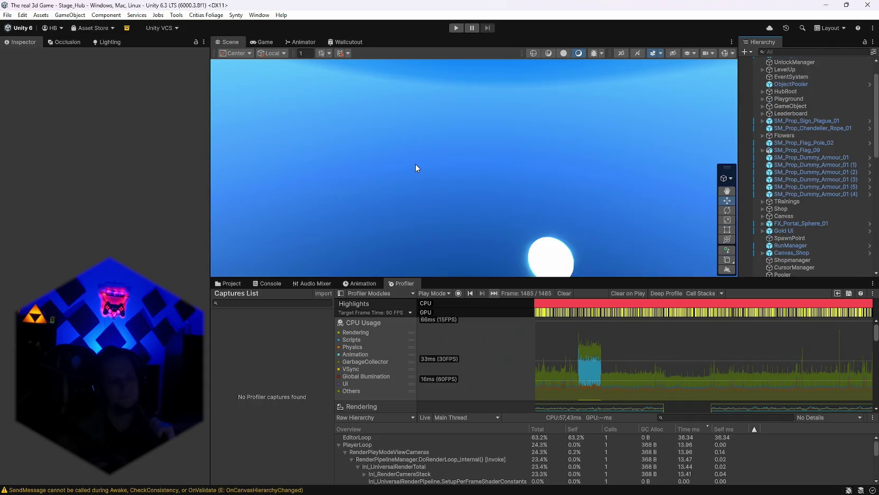
scroll(796, 93, "up", 2)
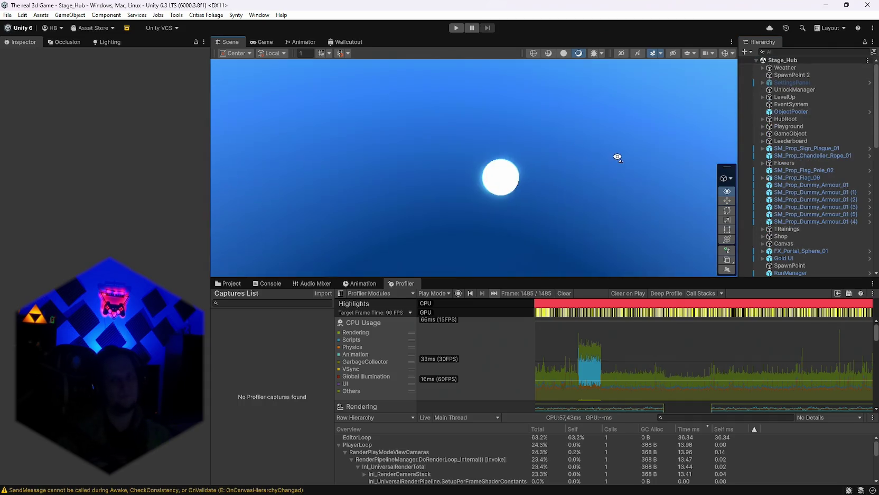
double_click(781, 77)
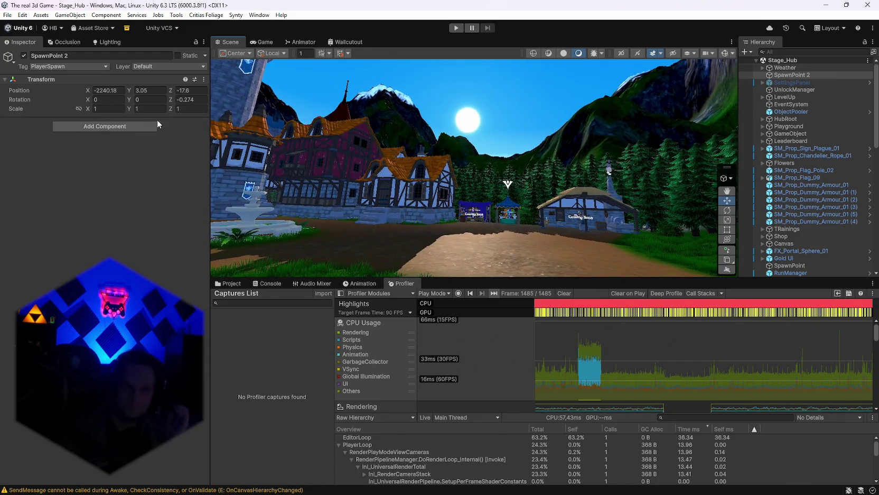
mouse_move(622, 180)
left_mouse_down()
mouse_move(378, 160)
mouse_move(581, 168)
left_mouse_up()
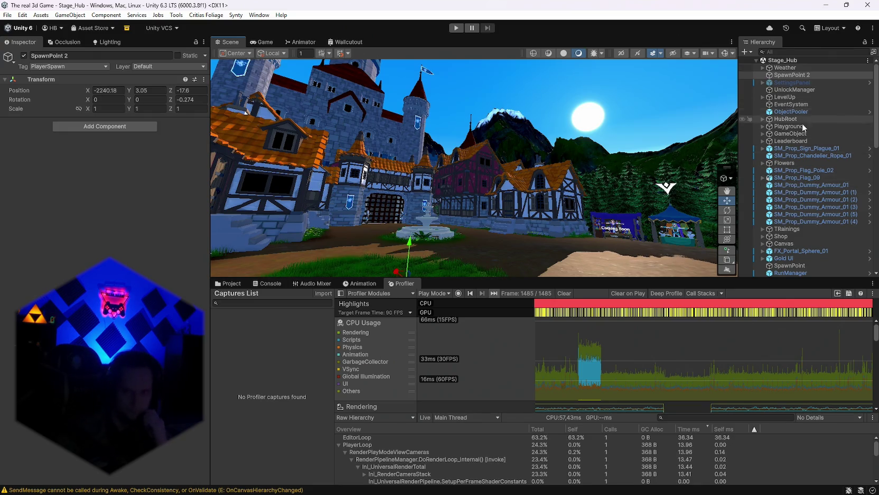
scroll(802, 131, "down", 5)
scroll(803, 164, "down", 10)
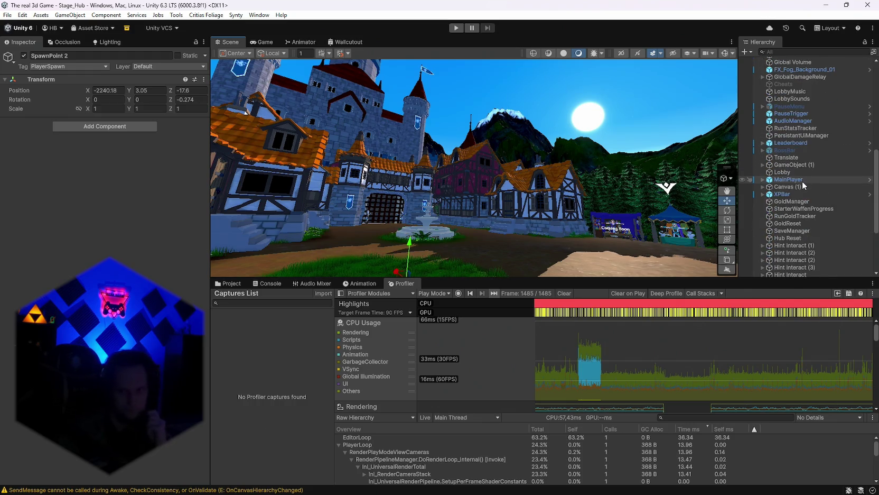
scroll(803, 185, "up", 9)
mouse_move(476, 174)
left_mouse_down()
mouse_move(259, 221)
mouse_move(6, 243)
mouse_move(713, 228)
mouse_move(556, 209)
mouse_move(547, 218)
left_mouse_up()
left_click(8, 15)
Step: Start the Windows build from Build Profiles, creating a new ContentBuilder folder 'Test' as its destination
left_click(32, 128)
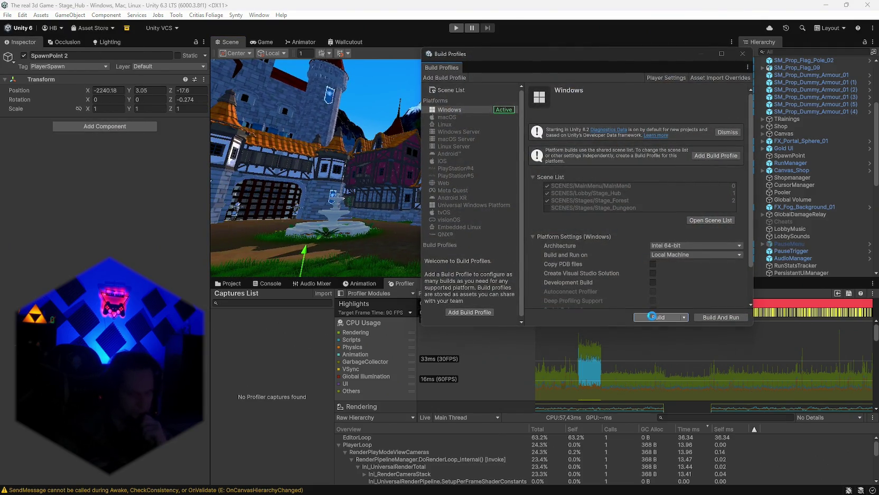
left_click(651, 315)
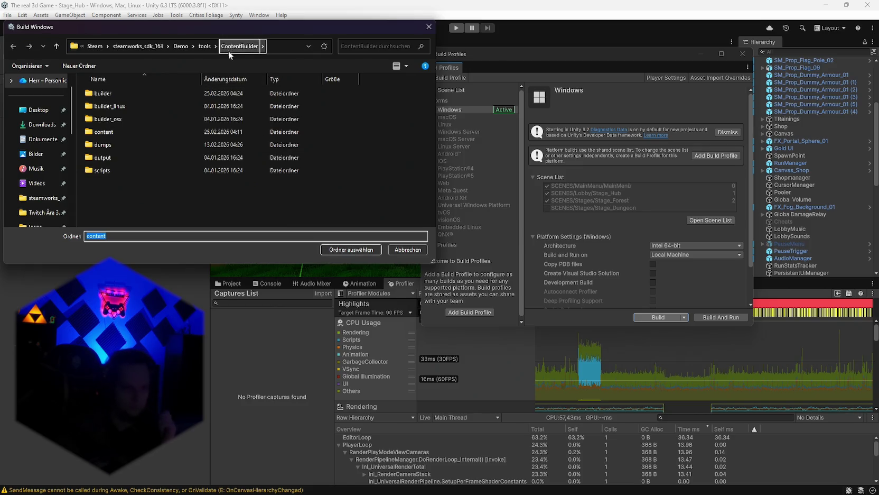
left_click(148, 205)
right_click(147, 204)
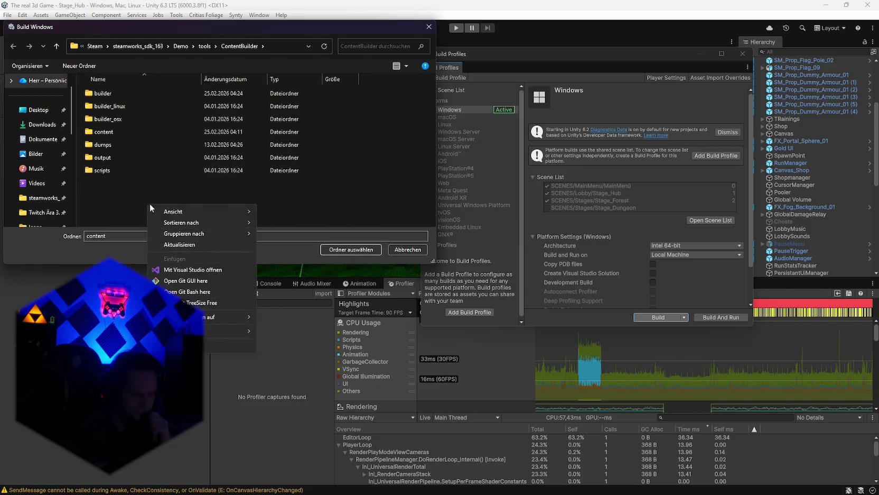
mouse_move(232, 331)
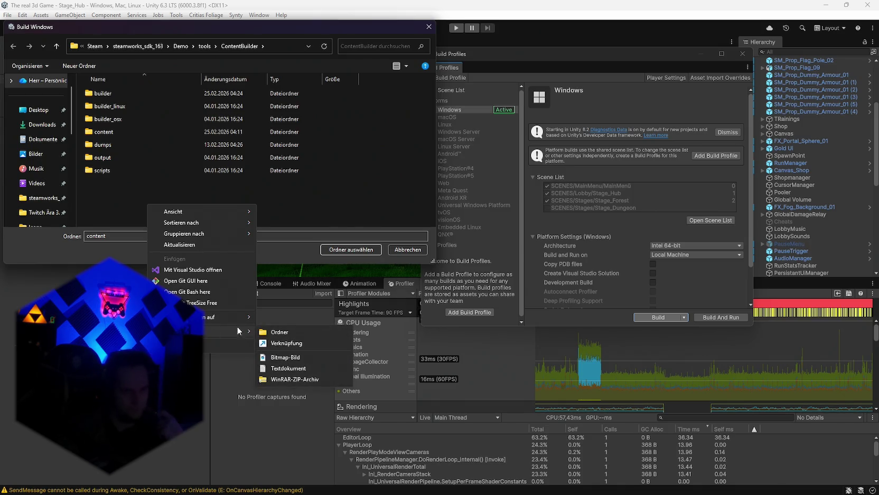
left_click(283, 333)
type("Test")
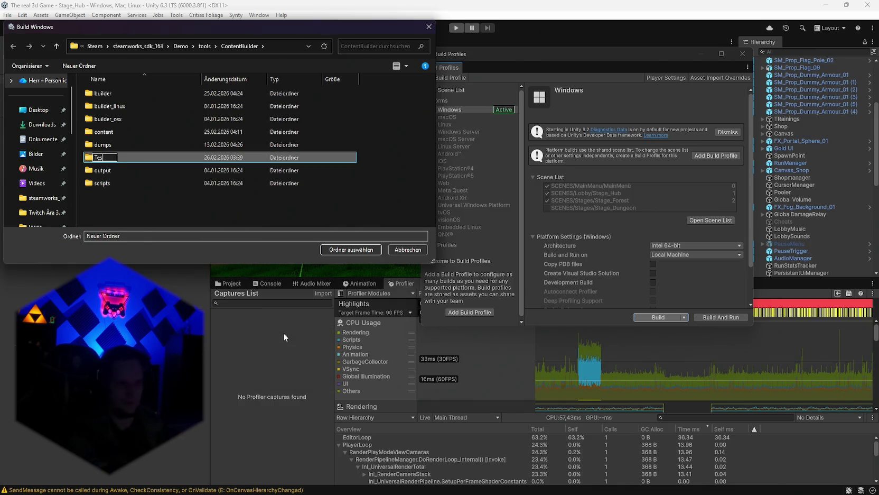
key("Return")
left_click(351, 249)
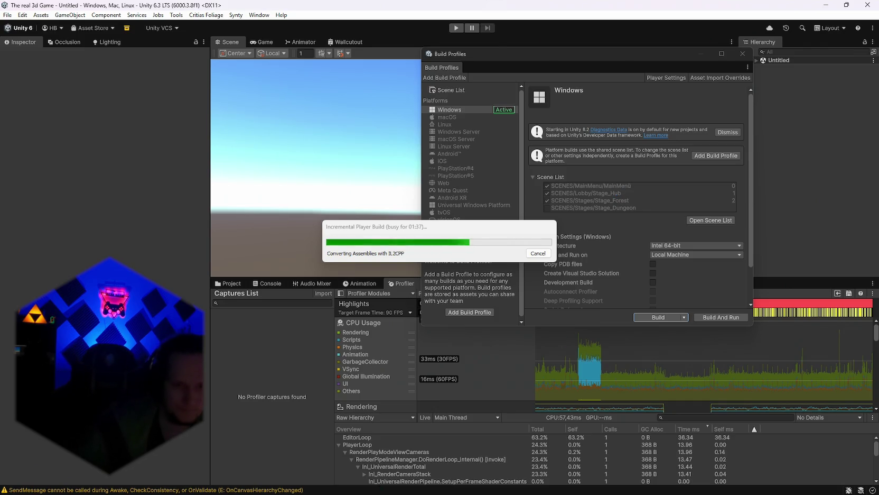
Step: Open the taskbar search once the Windows player build finishes
mouse_move(407, 490)
left_click(359, 483)
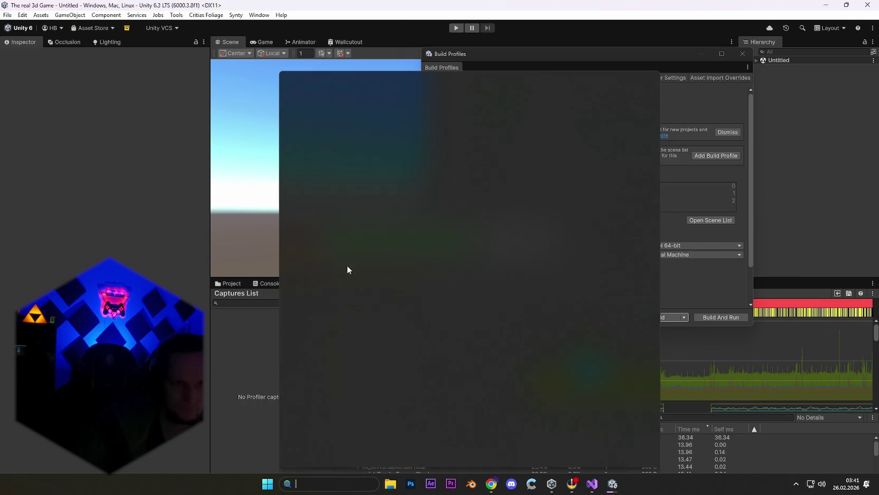
Step: Launch Steam from search, sign in with the first profile, and minimize it
left_click(402, 194)
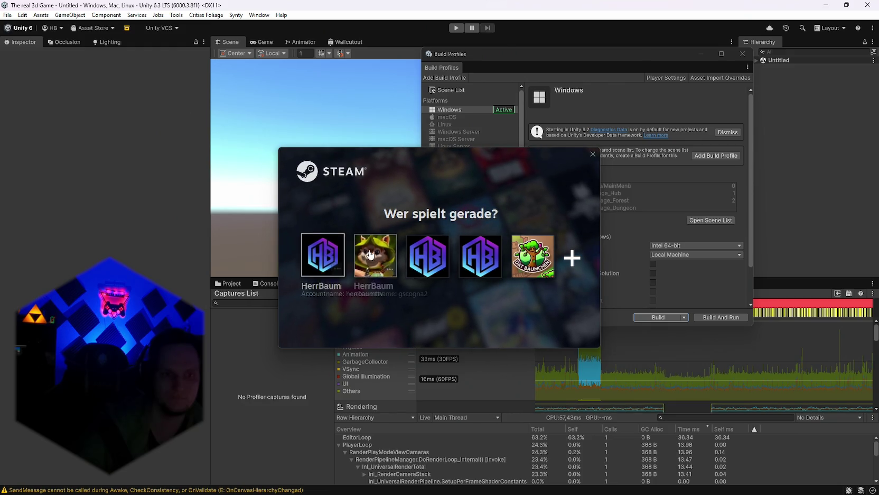
left_click(324, 253)
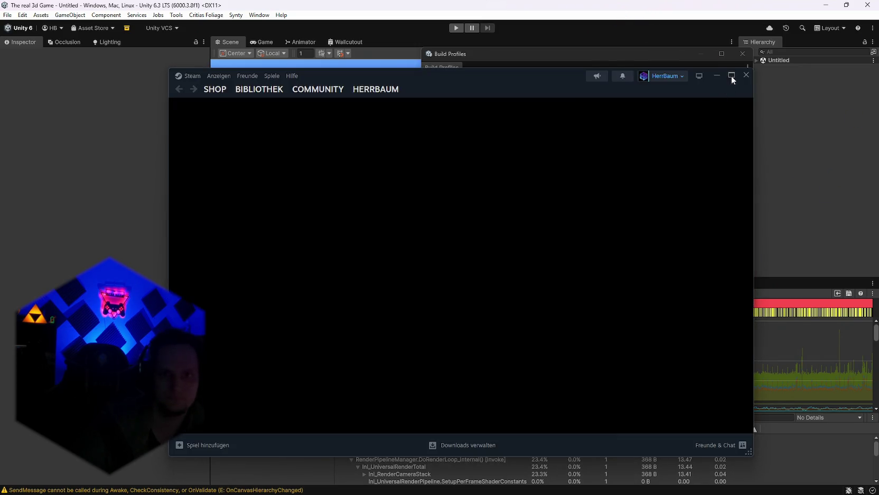
left_click(718, 75)
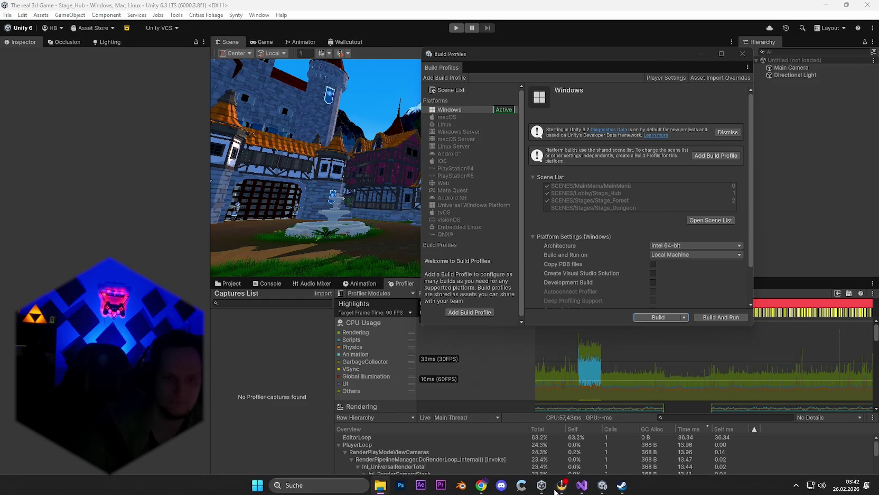
Step: Bring Steam back and show the library home, where the Umbra Survivors Demo update downloads
left_click(624, 483)
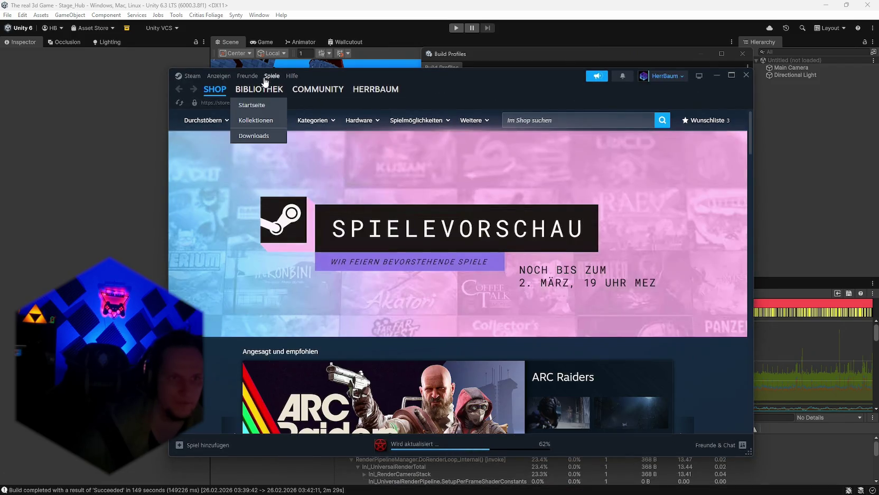
left_click(255, 108)
scroll(292, 190, "down", 1)
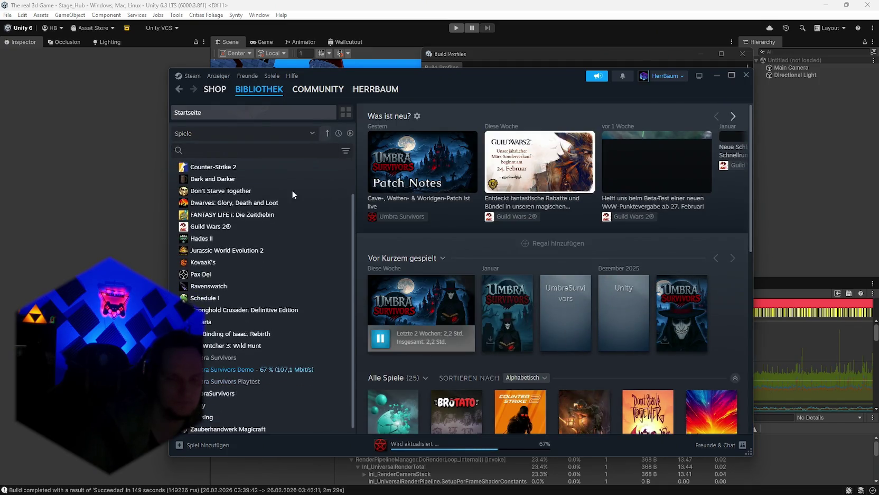
scroll(292, 243, "up", 1)
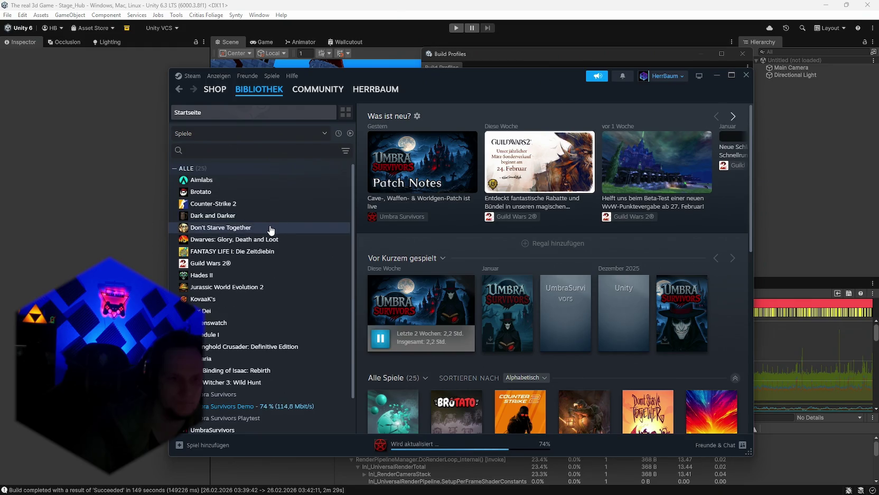
scroll(238, 277, "down", 1)
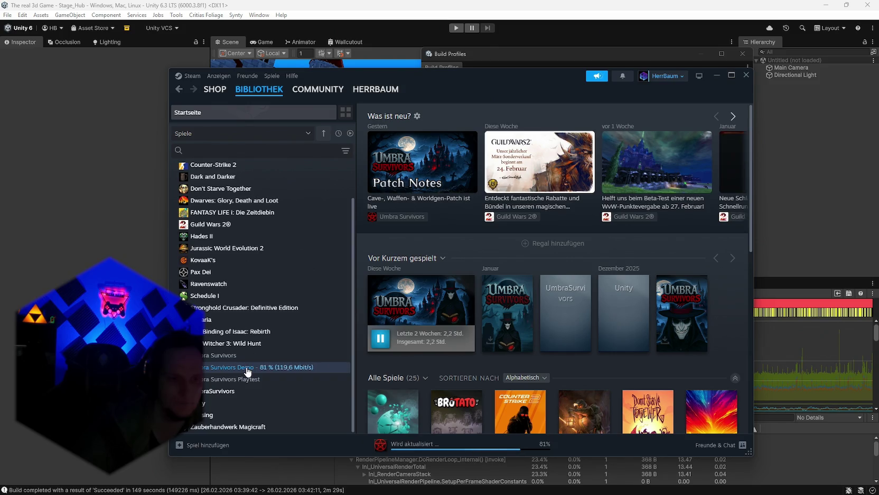
Step: Start adding a non-Steam game, then minimize Steam and close Unity's build profiles window
left_click(202, 444)
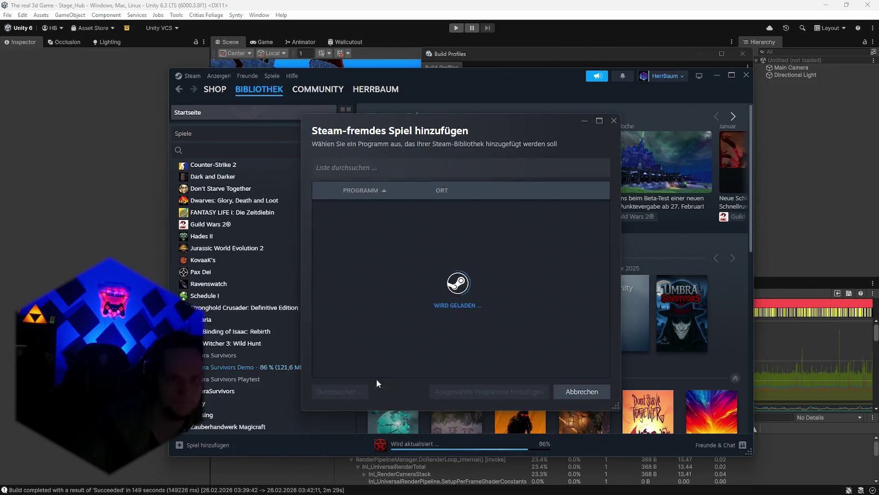
key("Escape")
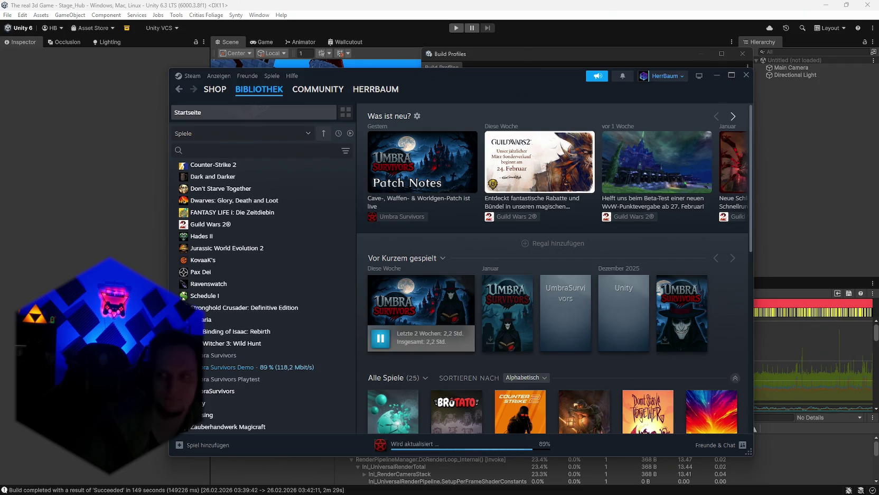
left_click(717, 76)
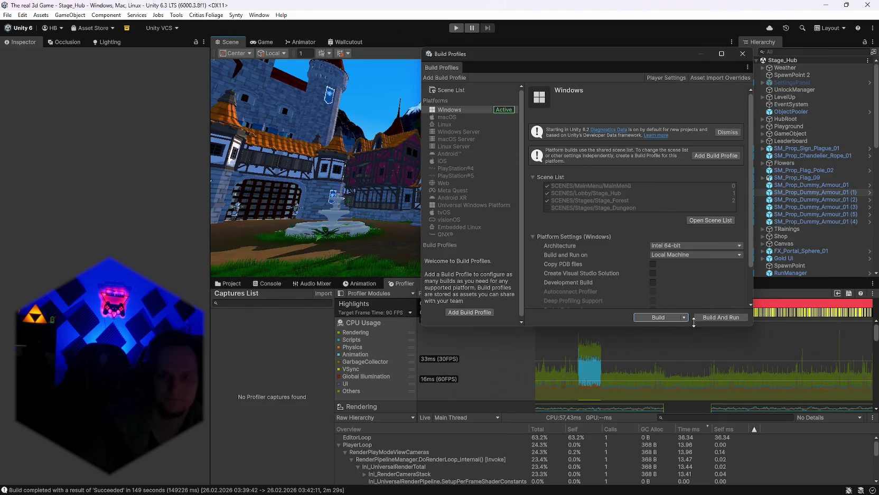
left_click(746, 53)
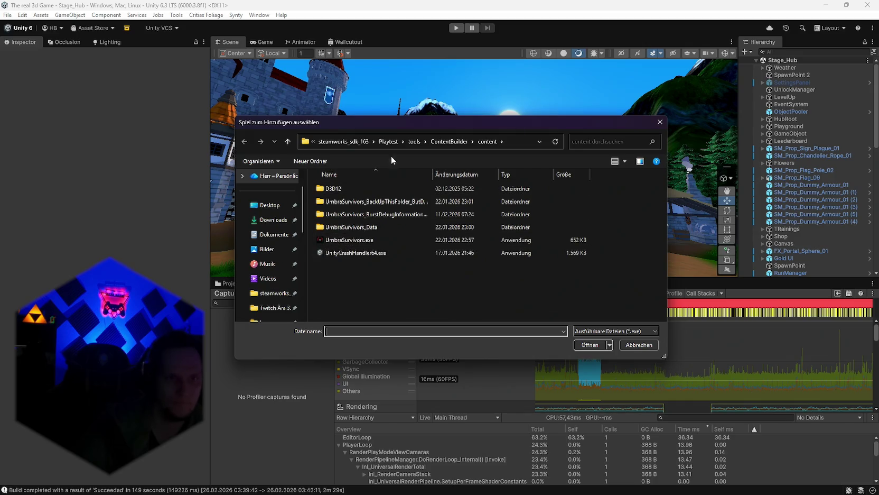
Step: Add UmbraSurvivors.exe from Demo/tools/ContentBuilder/Test to the library and open its page
left_click(365, 142)
double_click(371, 187)
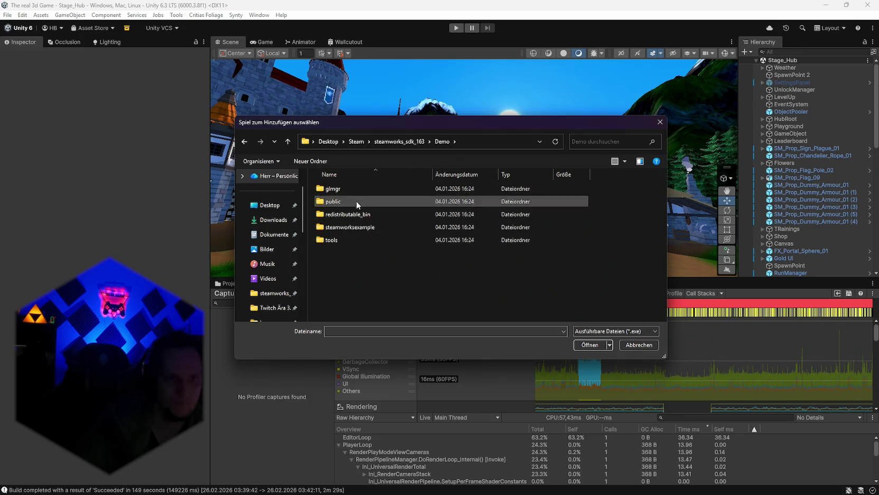
double_click(343, 239)
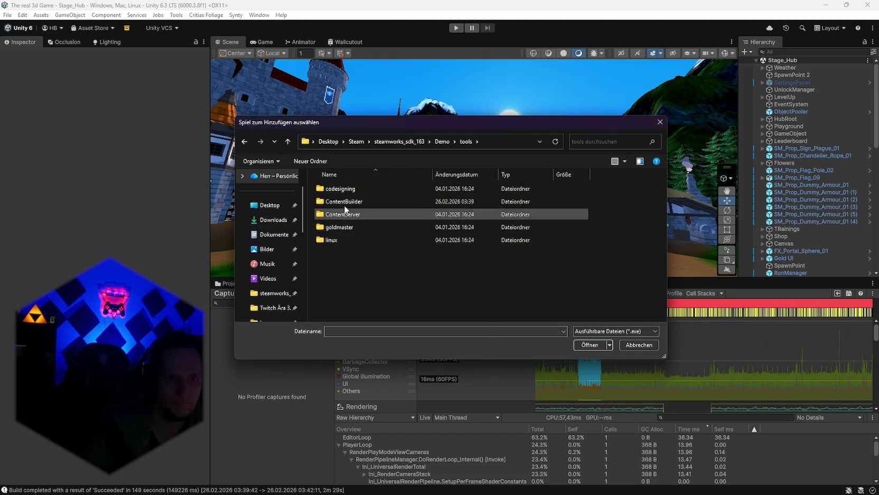
double_click(343, 201)
double_click(340, 278)
left_click(352, 241)
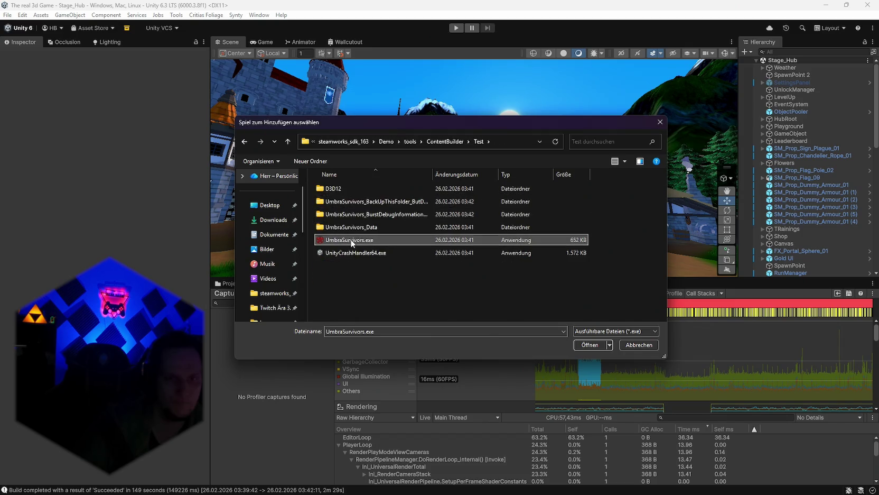
left_click(585, 344)
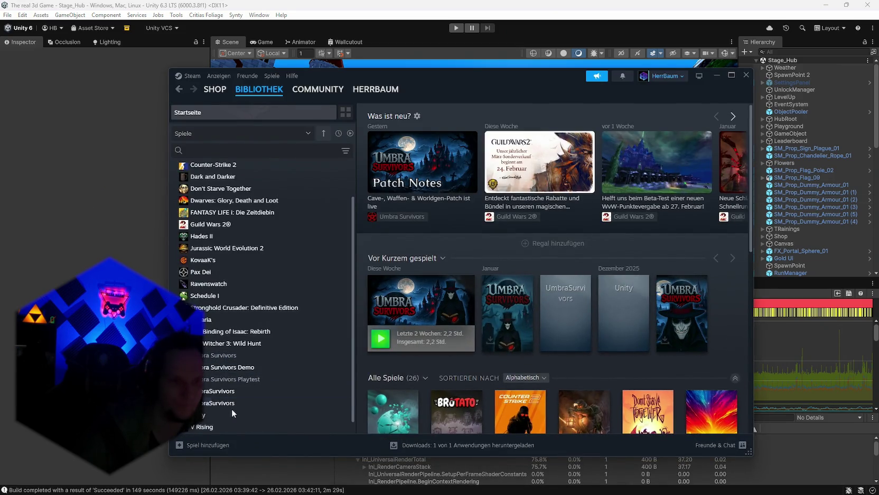
left_click(232, 405)
Step: Launch the new UmbraSurvivors build and get past the title screen and intro cutscene
left_click(405, 254)
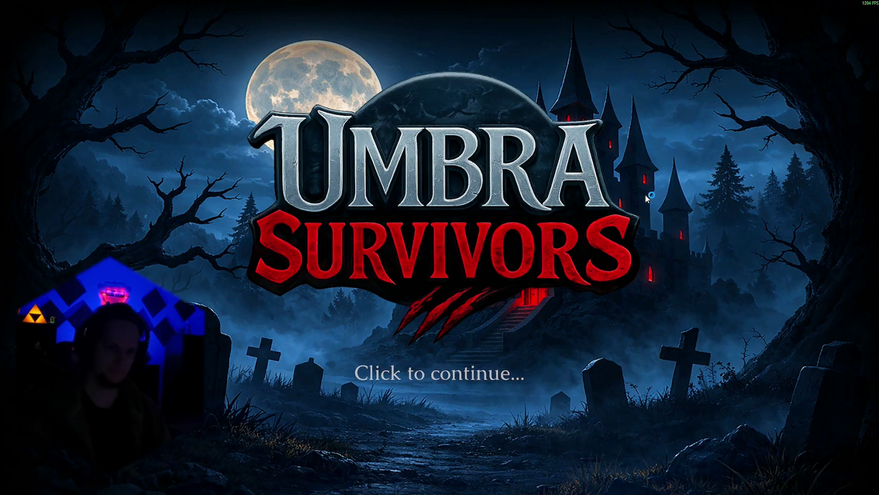
left_click(410, 377)
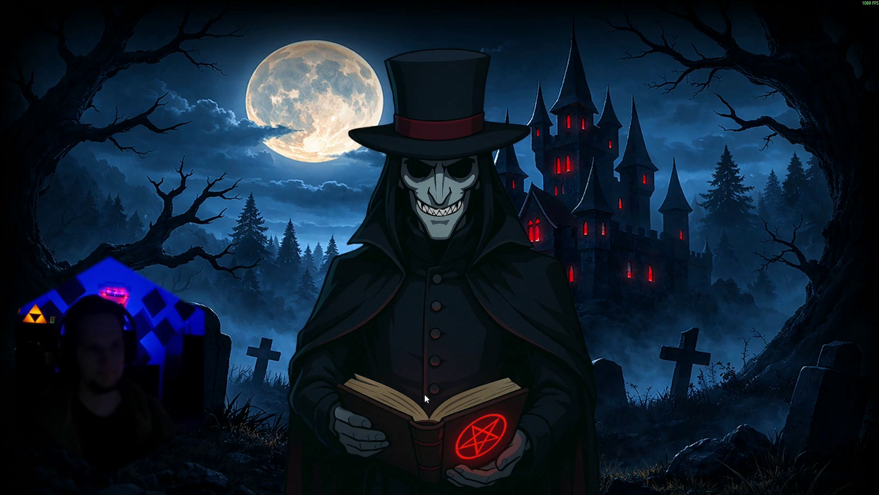
left_click(423, 391)
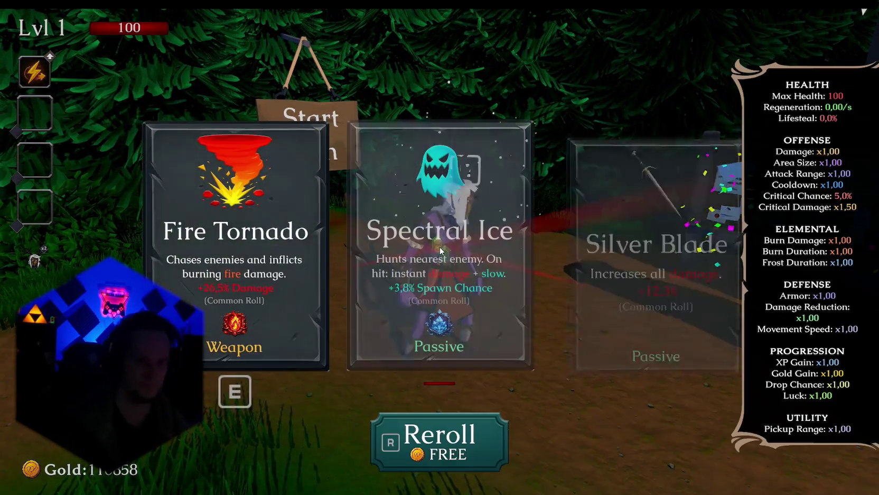
Step: Take Fire Tornado, dash ahead, and briefly toggle the Steam overlay and pause menu
key("1")
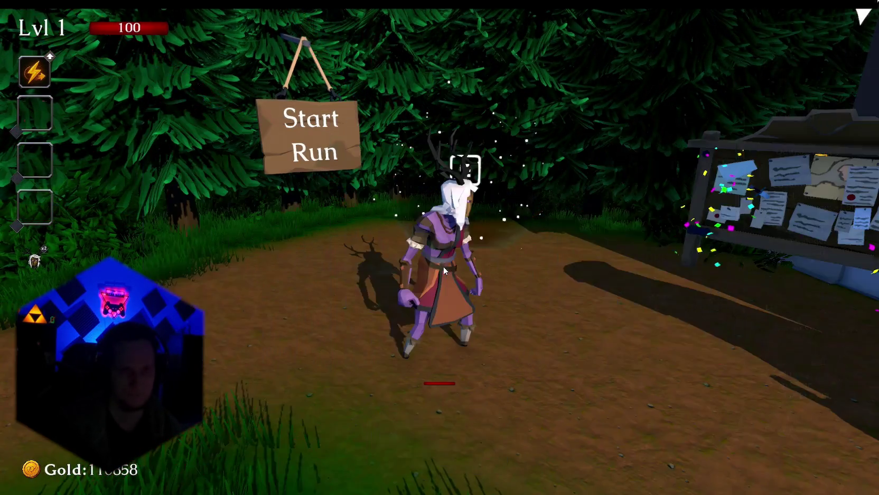
key("shift")
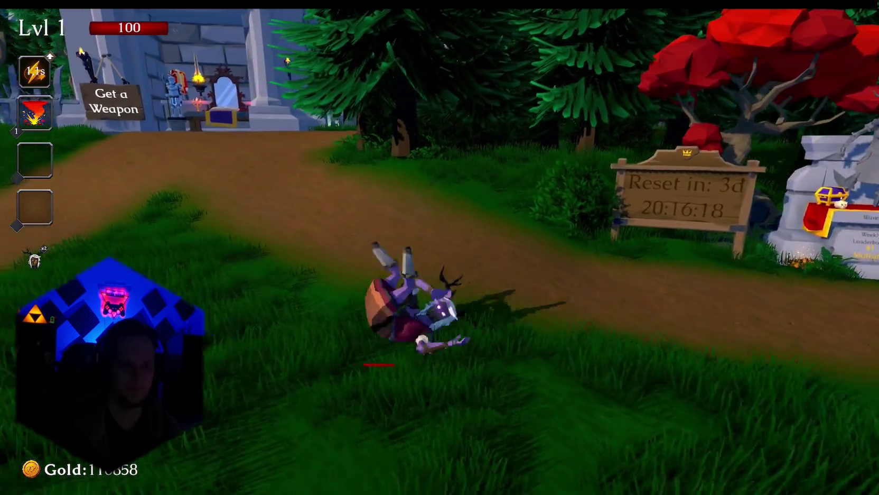
key("shift+Tab")
key("shift+Tab")
key("w")
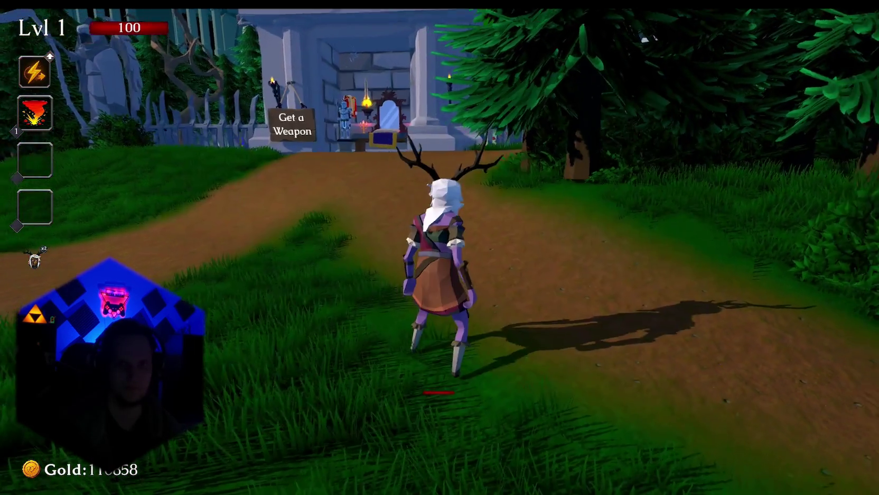
key("shift")
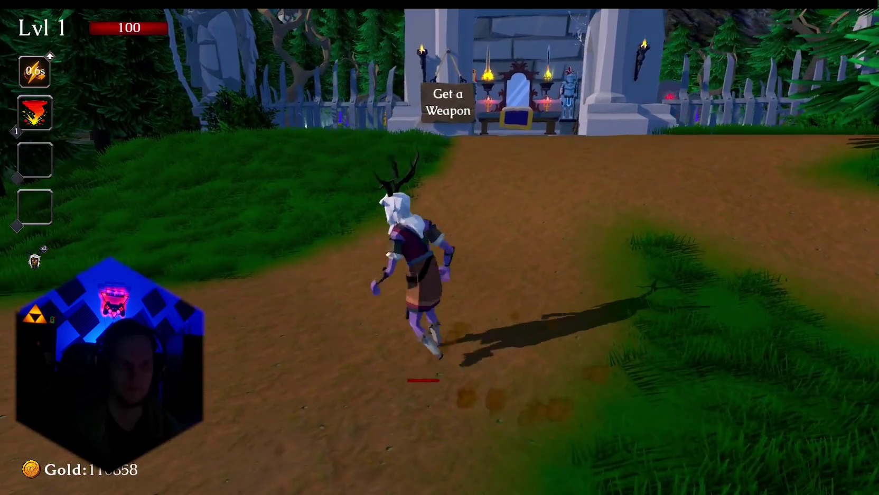
key("Escape")
key("Escape")
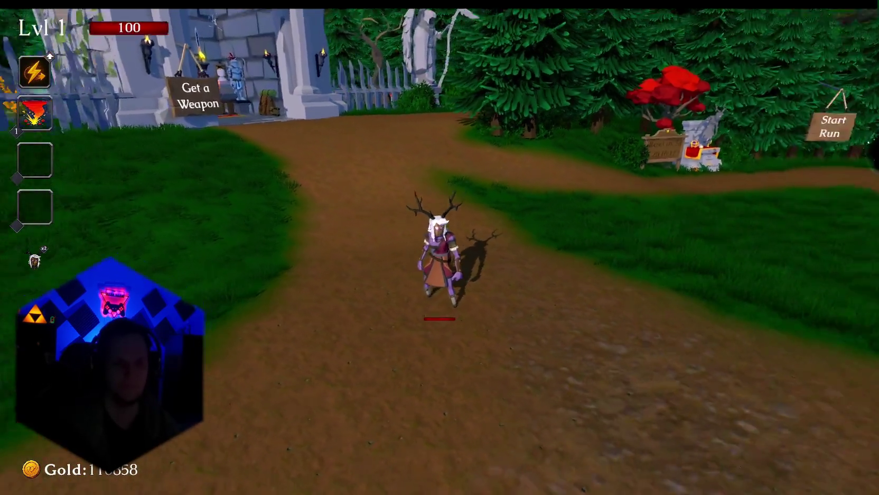
key("Escape")
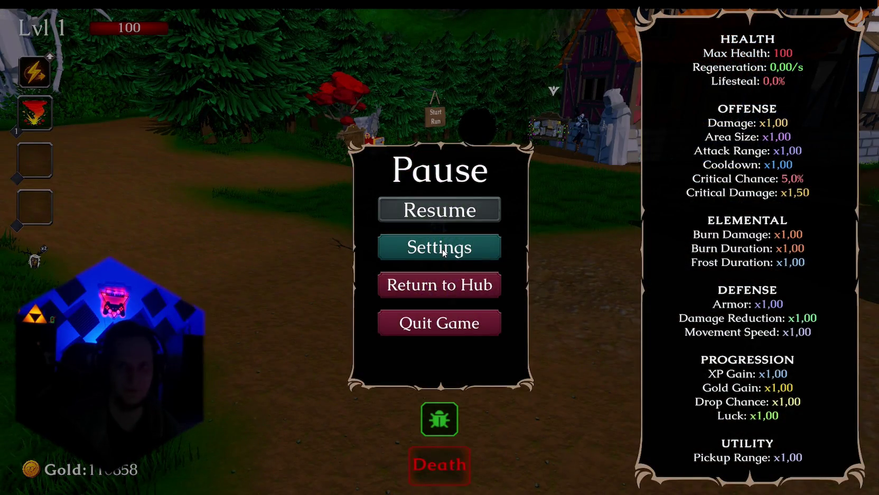
key("Escape")
key("shift")
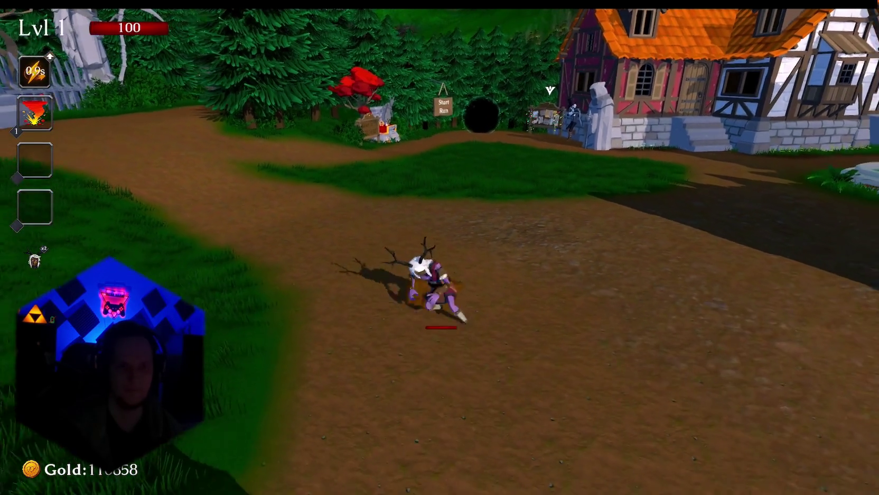
Step: Check the running UmbraSurvivors entry in the Steam library, then return to the game
key("alt+Tab")
left_click(697, 445)
left_click(840, 9)
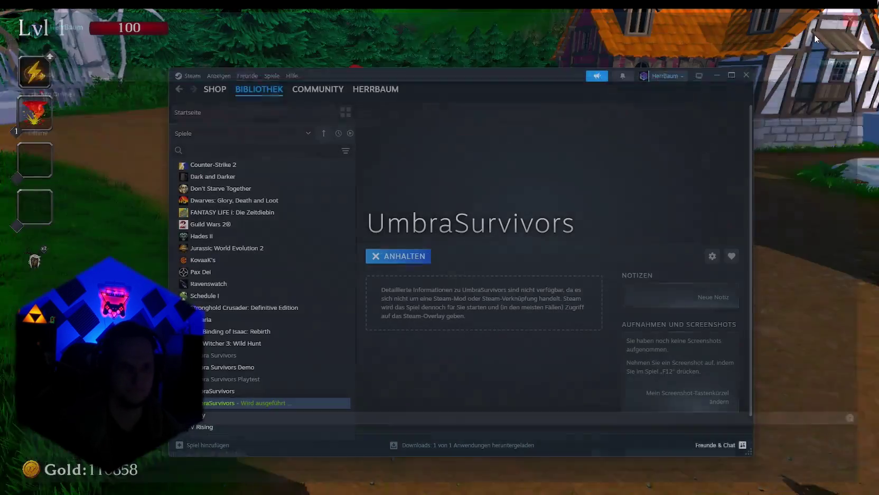
left_click(232, 400)
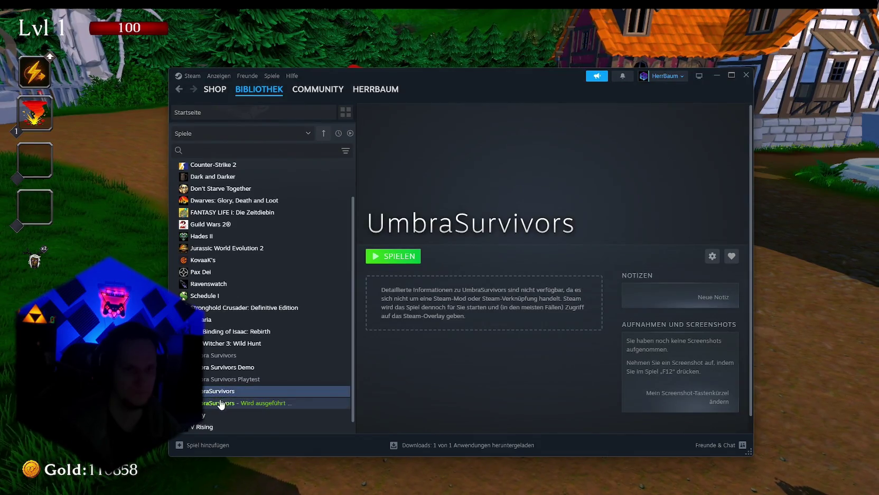
left_click(748, 76)
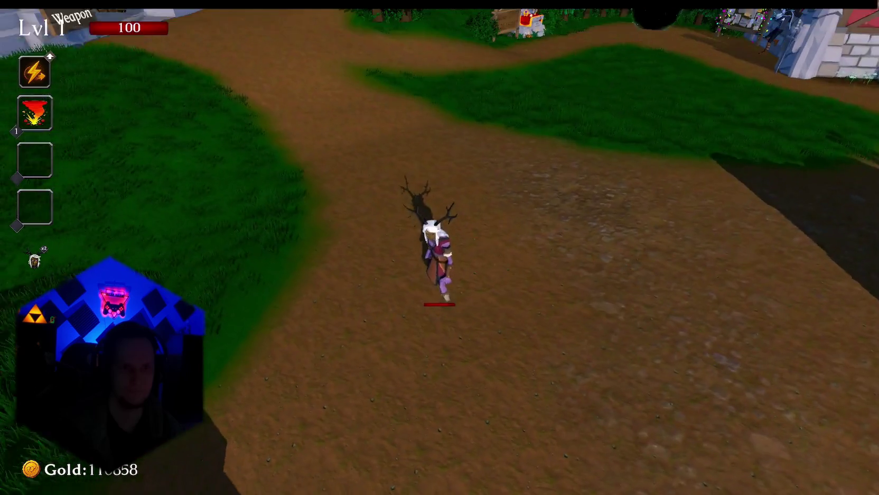
Step: Run the character into the Start Run portal to get the starting relic offer
key("w")
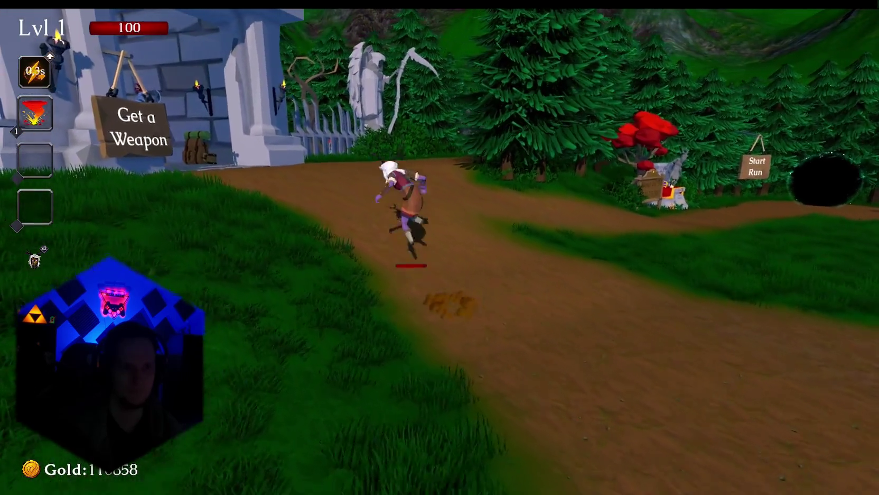
key("w")
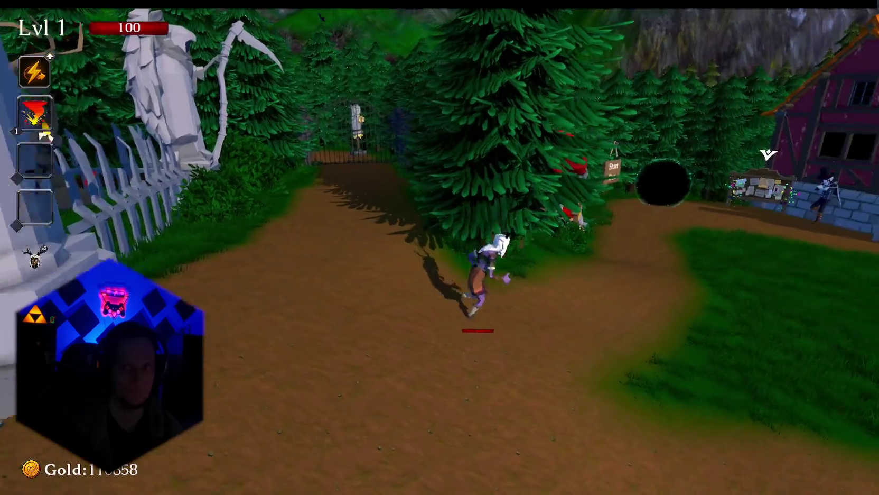
key("w")
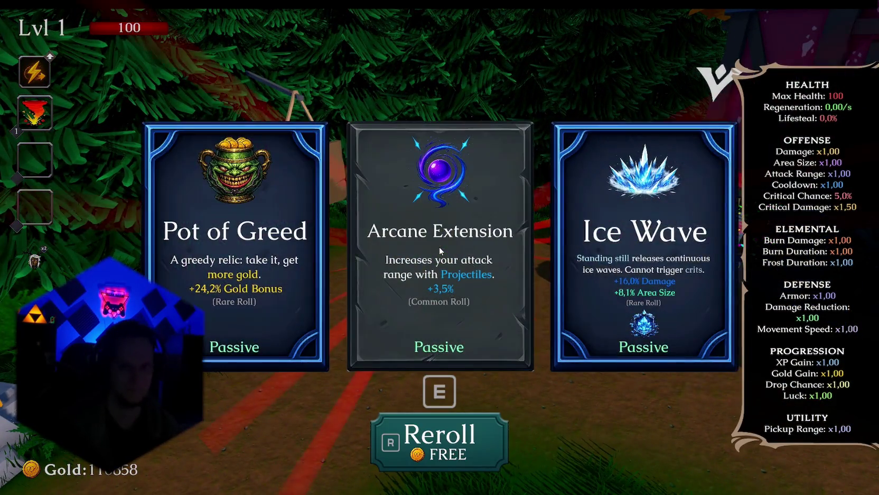
Step: Reroll the relic cards, choose Scorched Ground, and continue past the Stage 1 intro
key("r")
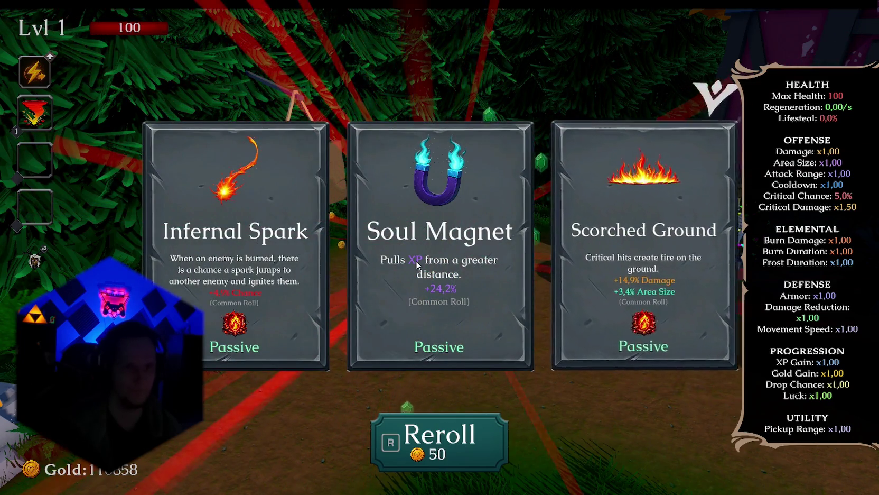
left_click(644, 238)
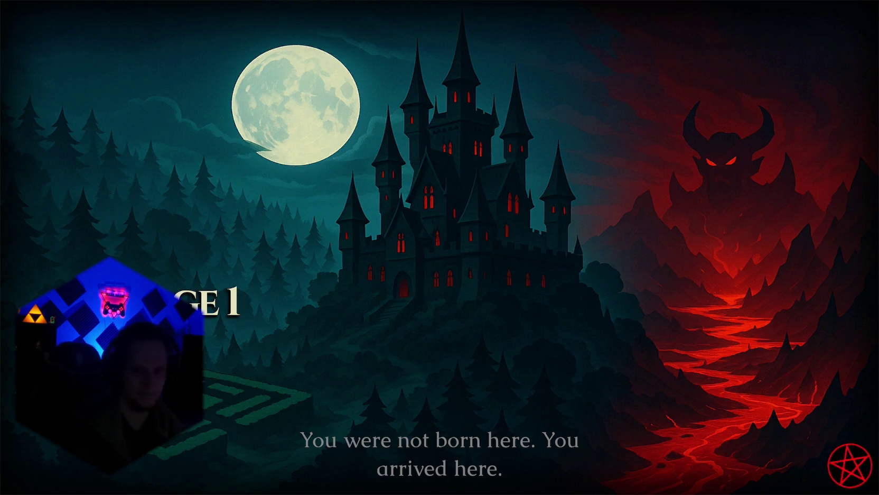
key("space")
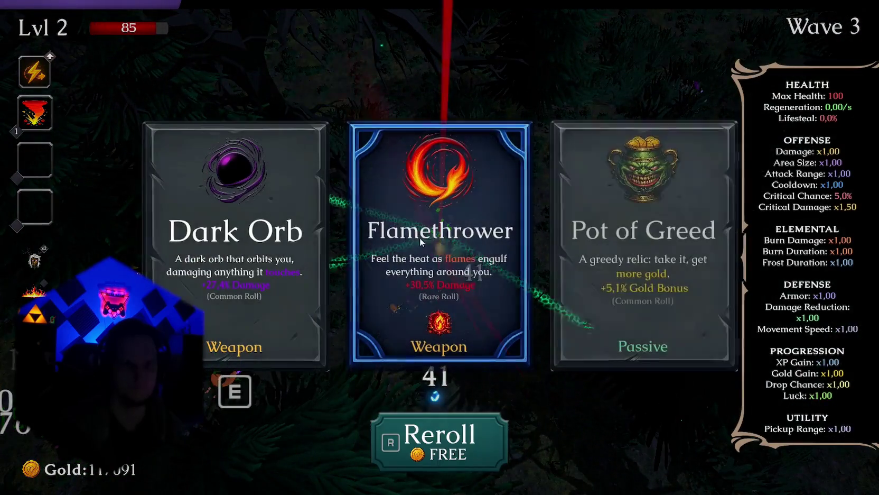
Step: Take Dark Orb from the level-up offer, then pause the run
key("e")
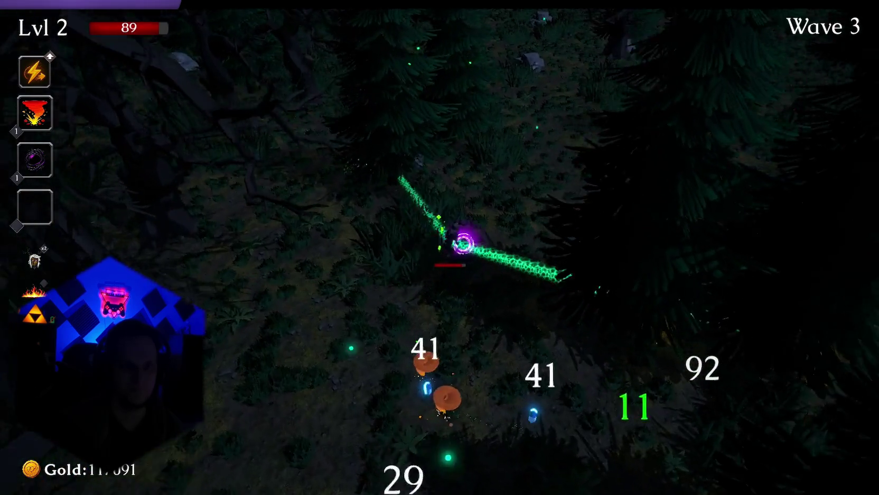
key("Escape")
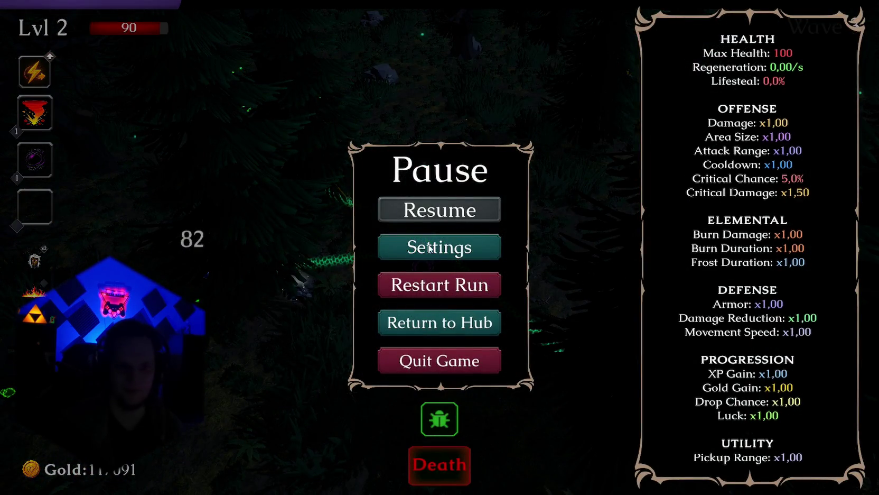
Step: In Graphics settings, switch the display mode to Fullscreen, then back to Borderless
left_click(430, 248)
left_click(418, 286)
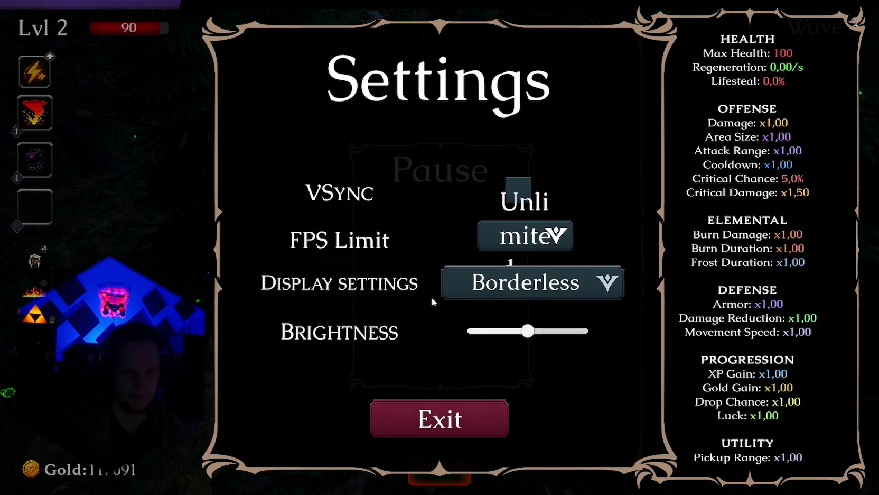
left_click(506, 320)
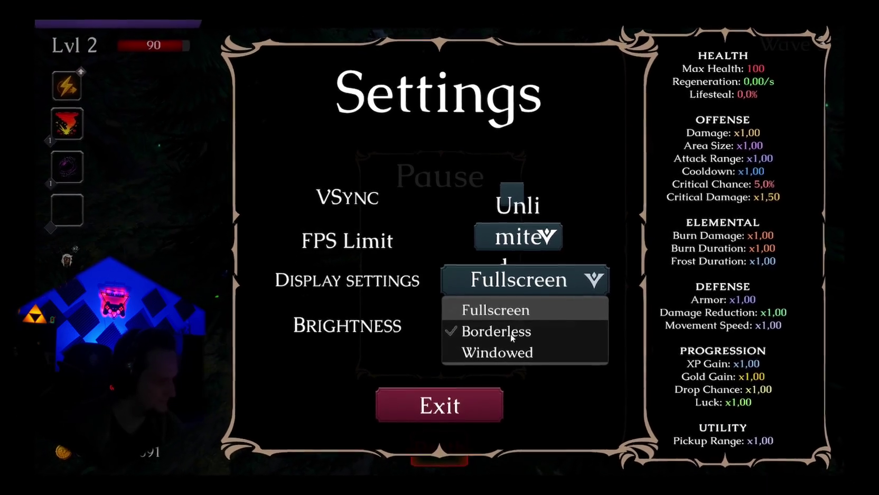
left_click(505, 346)
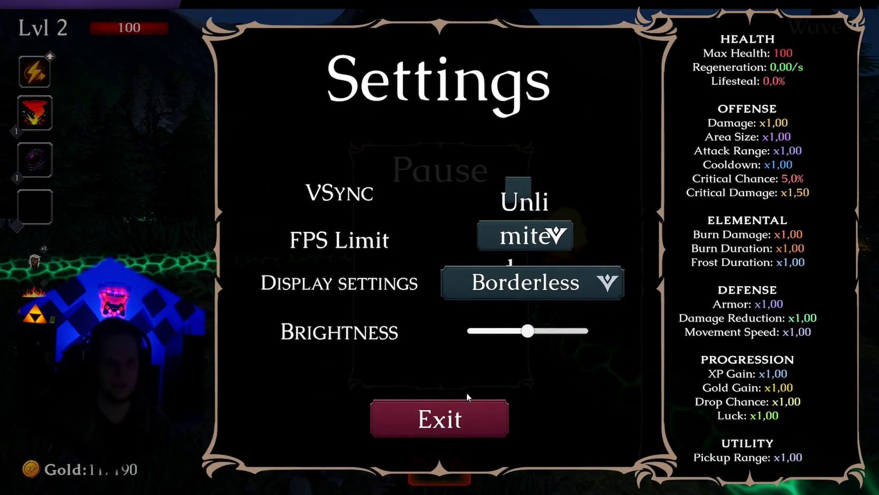
key("Escape")
key("Escape")
key("Escape")
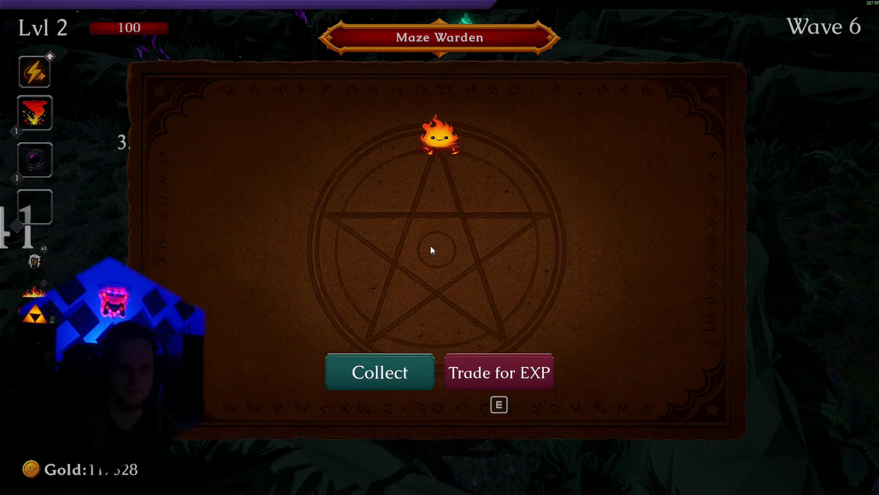
Step: Collect the Maze Warden's flame and green reward items, then pause and quit the game
key("e")
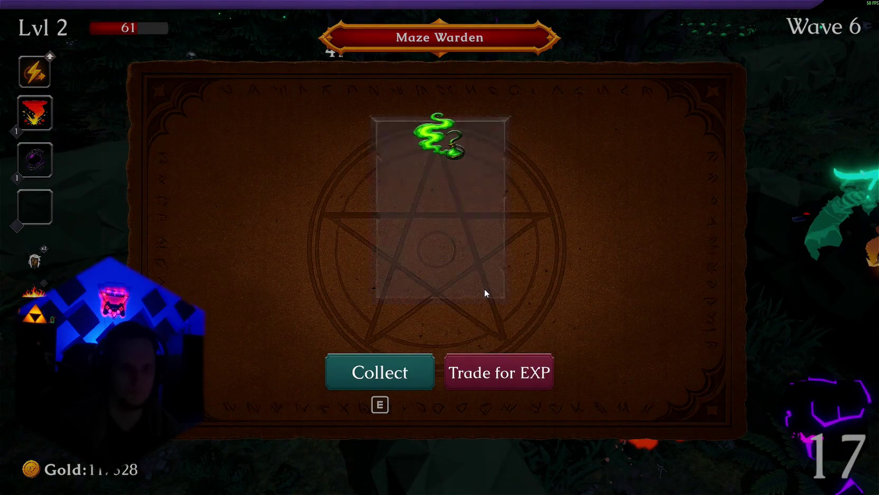
key("e")
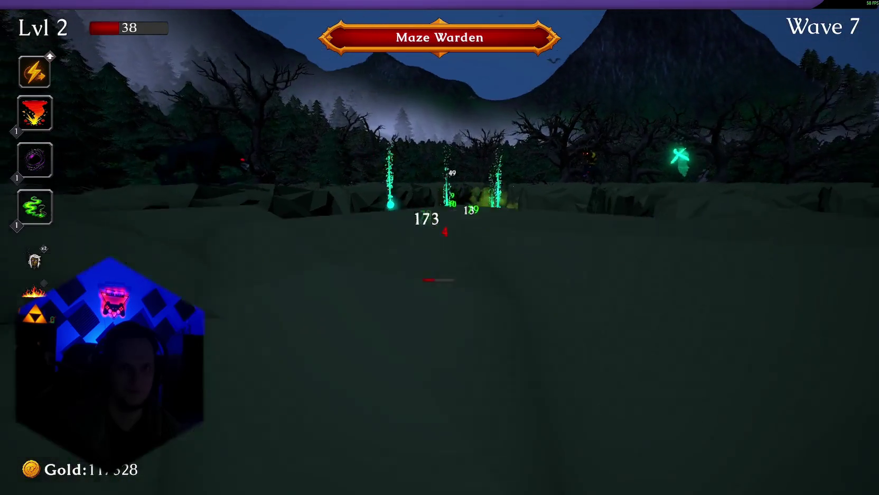
key("Escape")
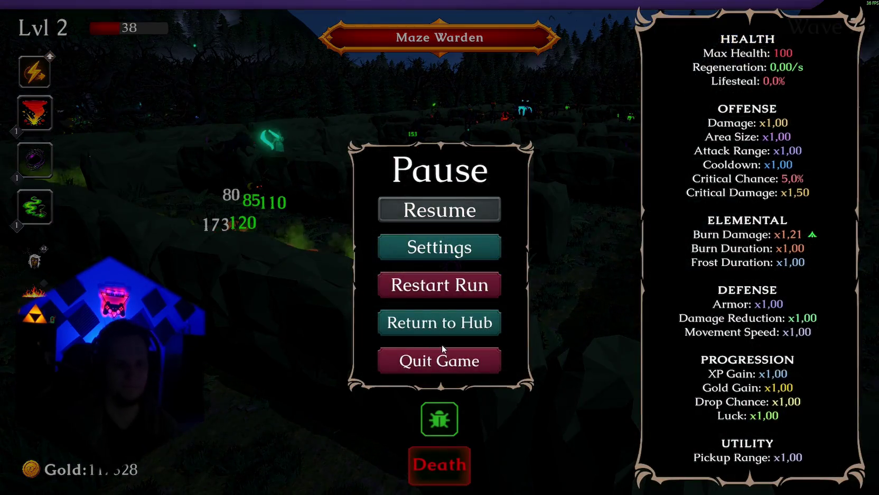
left_click(418, 361)
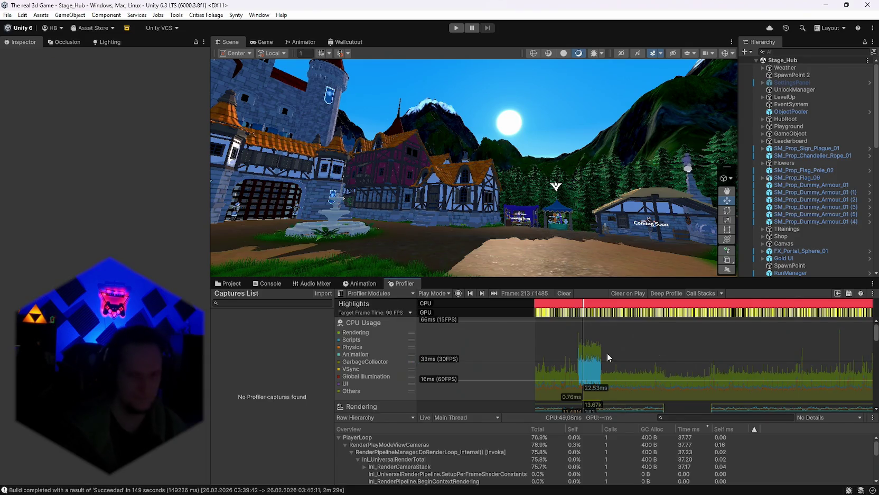
Step: Load Stage_Forest from File > Open Recent Scene after looking around the village
mouse_move(687, 168)
left_mouse_down()
mouse_move(588, 173)
mouse_move(372, 135)
left_mouse_up()
mouse_move(601, 492)
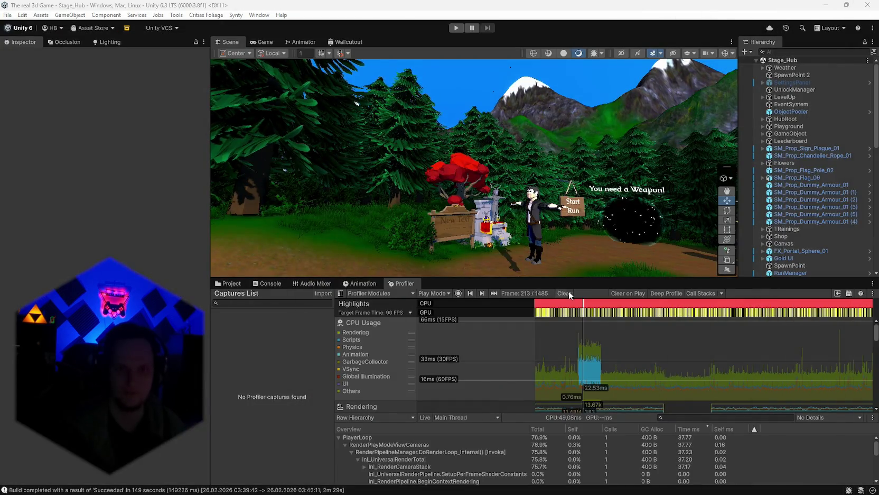
left_click_drag(584, 243, 536, 240)
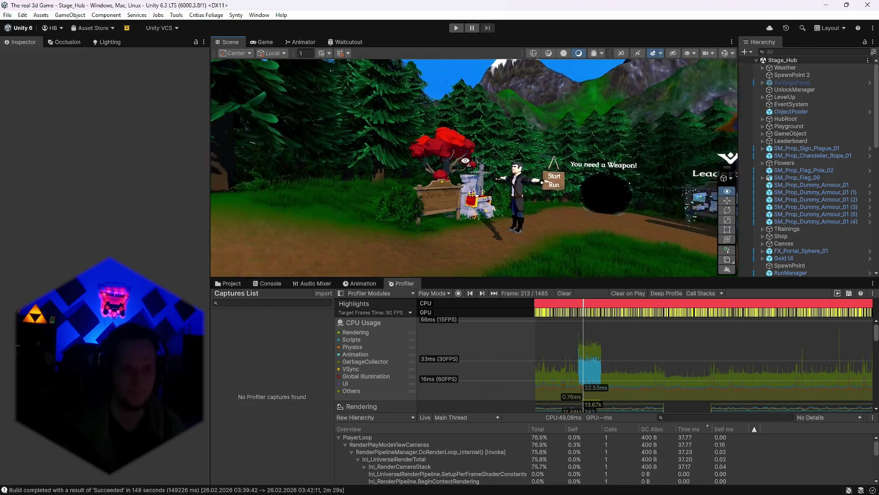
left_click(7, 14)
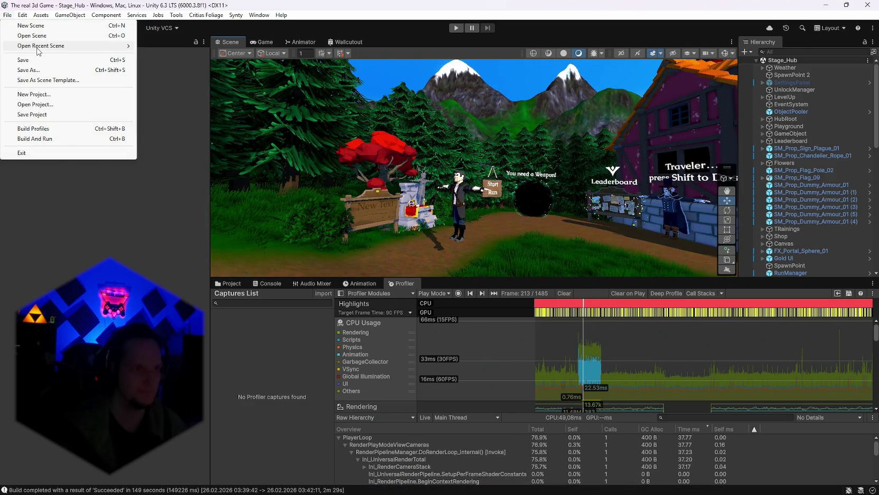
mouse_move(37, 51)
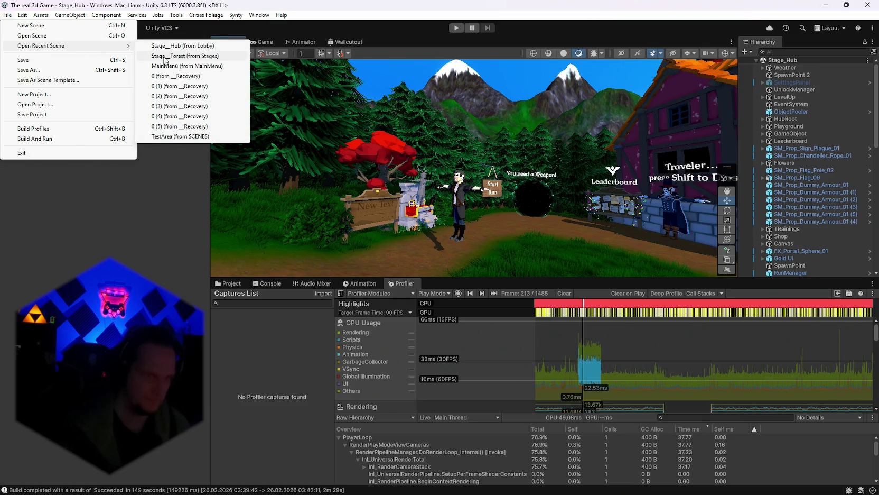
left_click(165, 56)
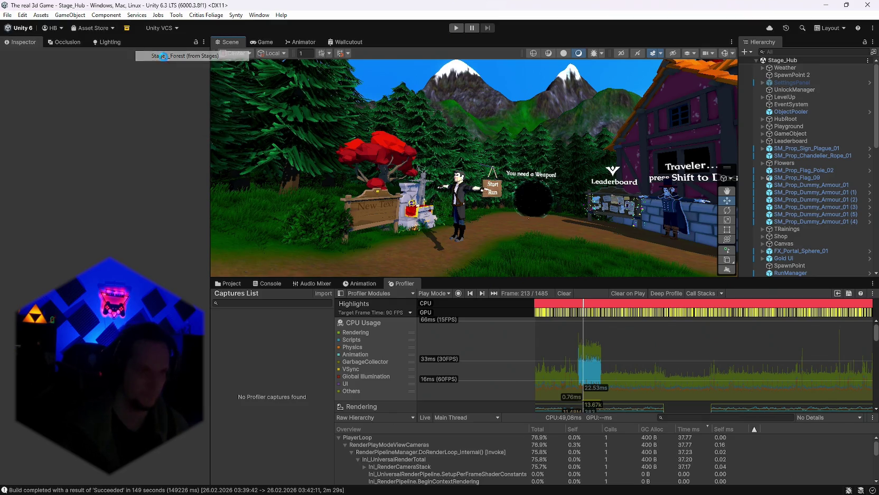